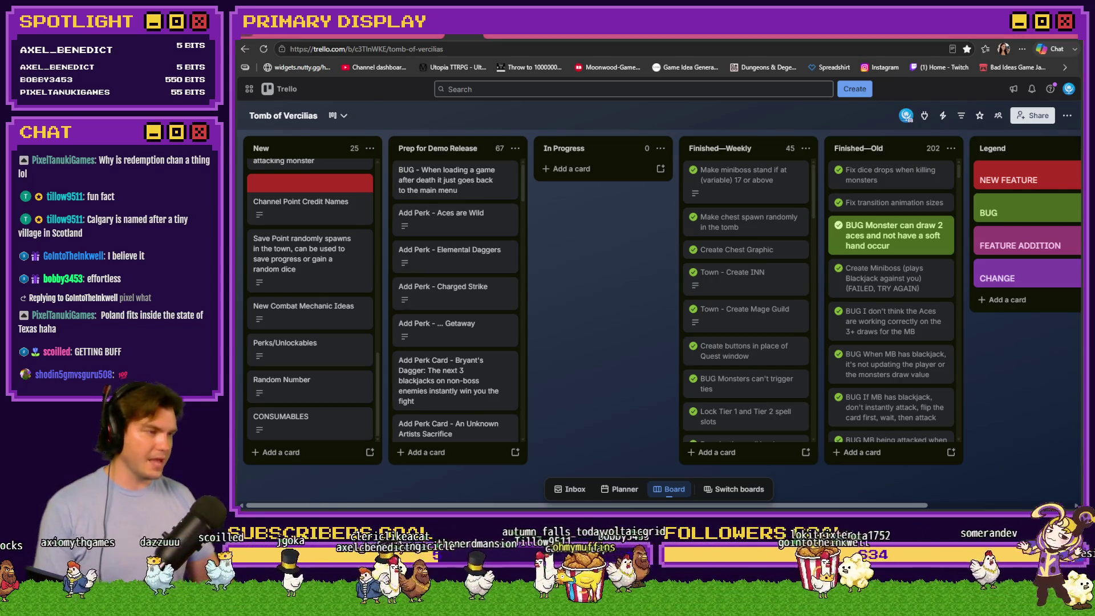
Switch to the Moonwood Games Discord server and open its #art channel.
key("alt+Tab")
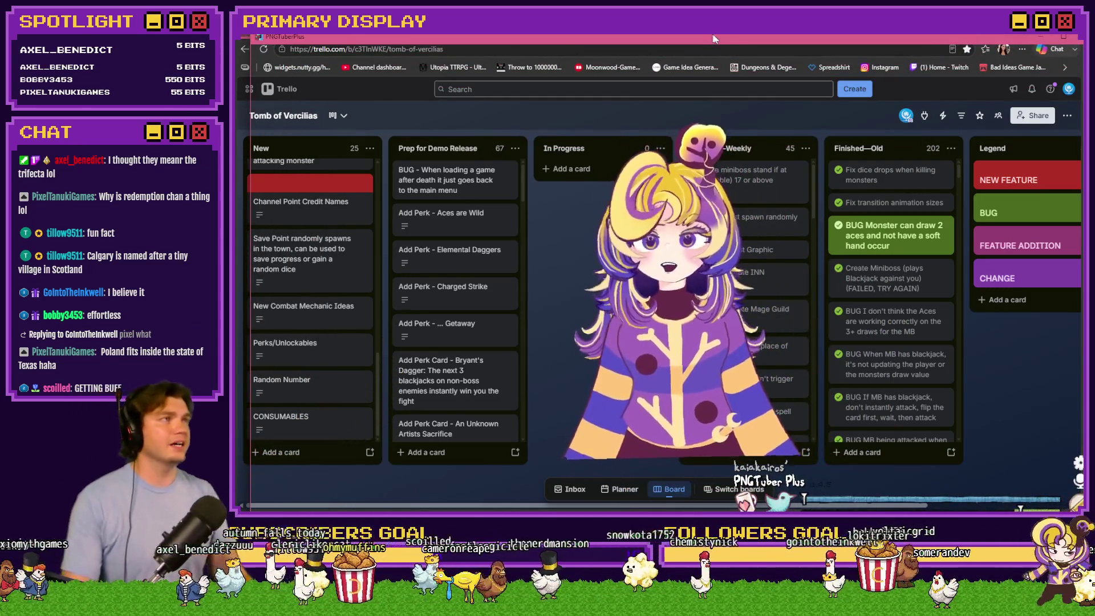
key("alt+Tab")
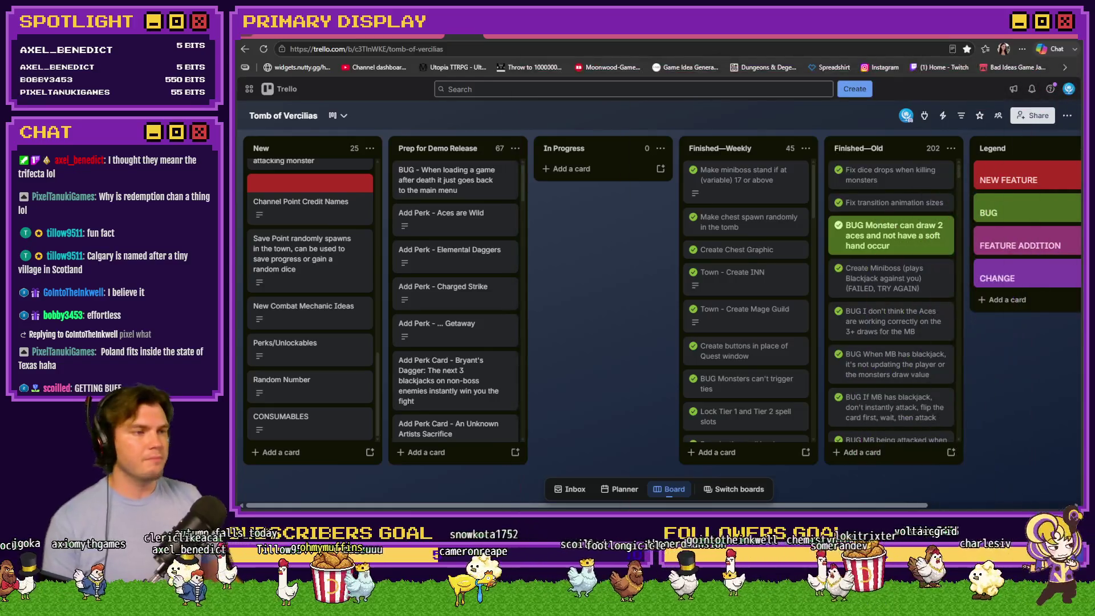
left_click(970, 39)
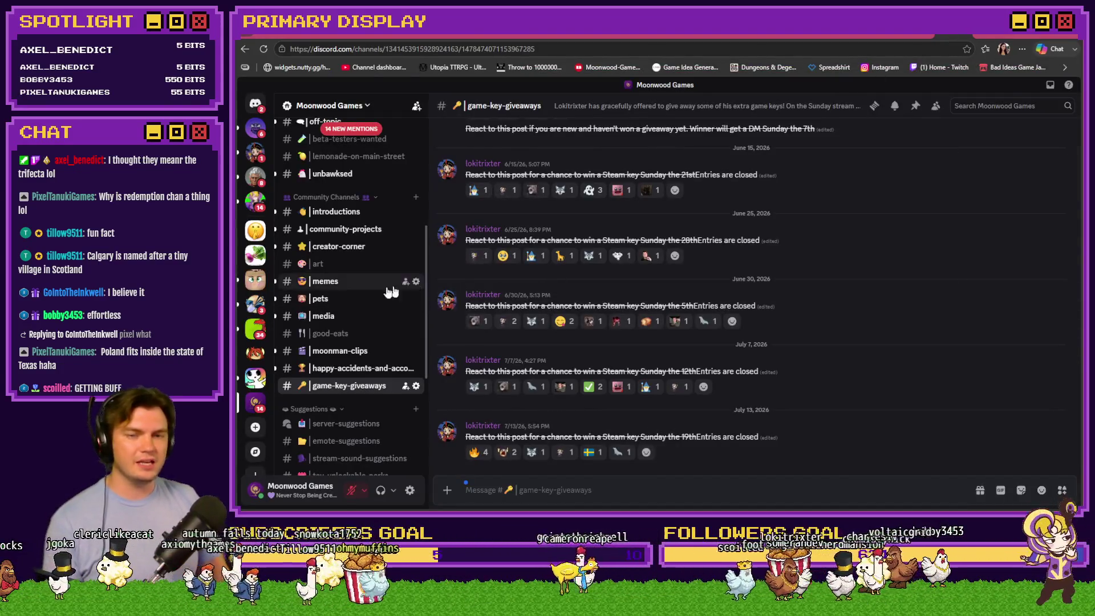
left_click(340, 268)
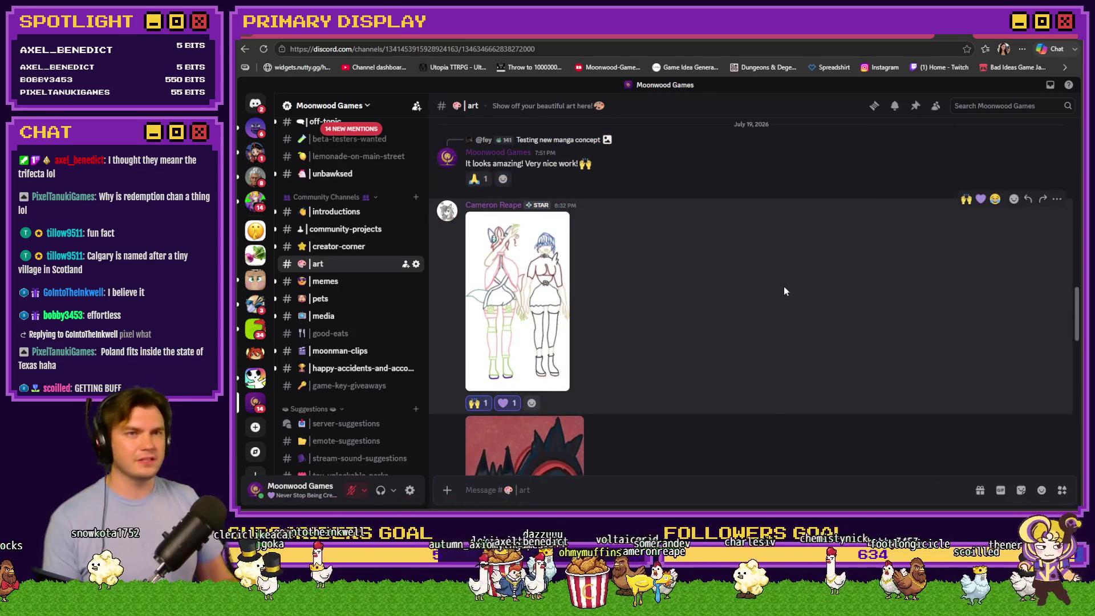
Scroll back through older #art posts to the April 23 Moonchan drawing.
scroll(783, 291, "down", 5)
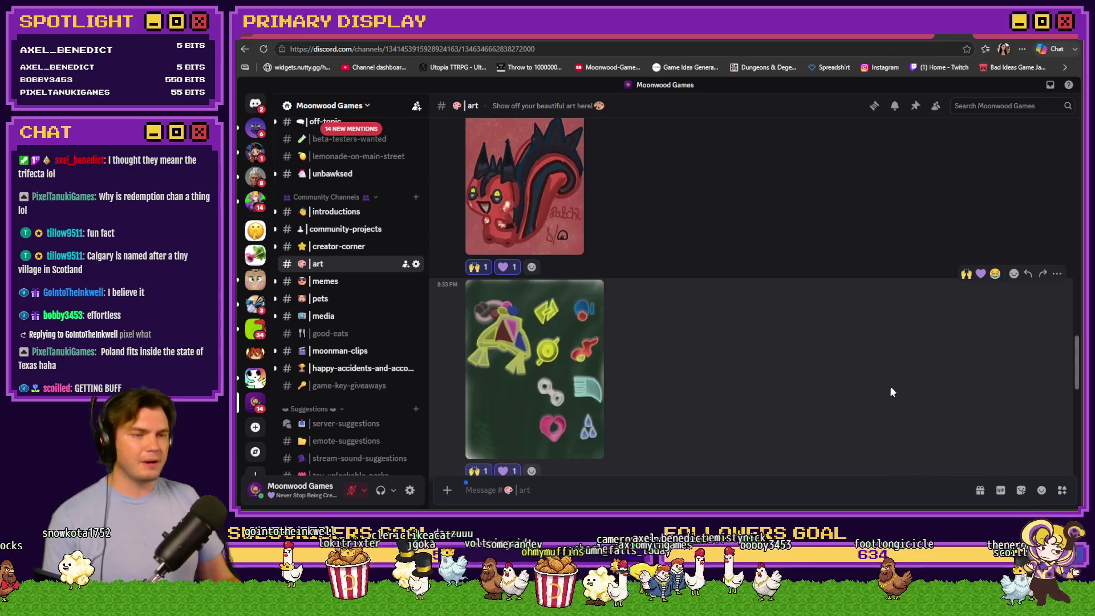
scroll(1079, 366, "down", 10)
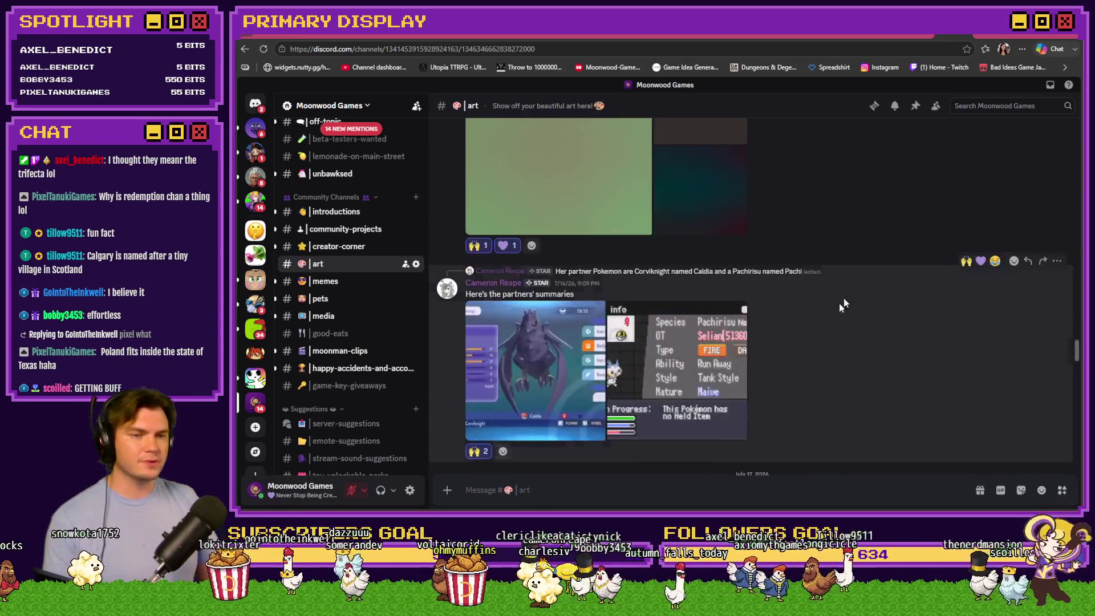
scroll(796, 355, "up", 15)
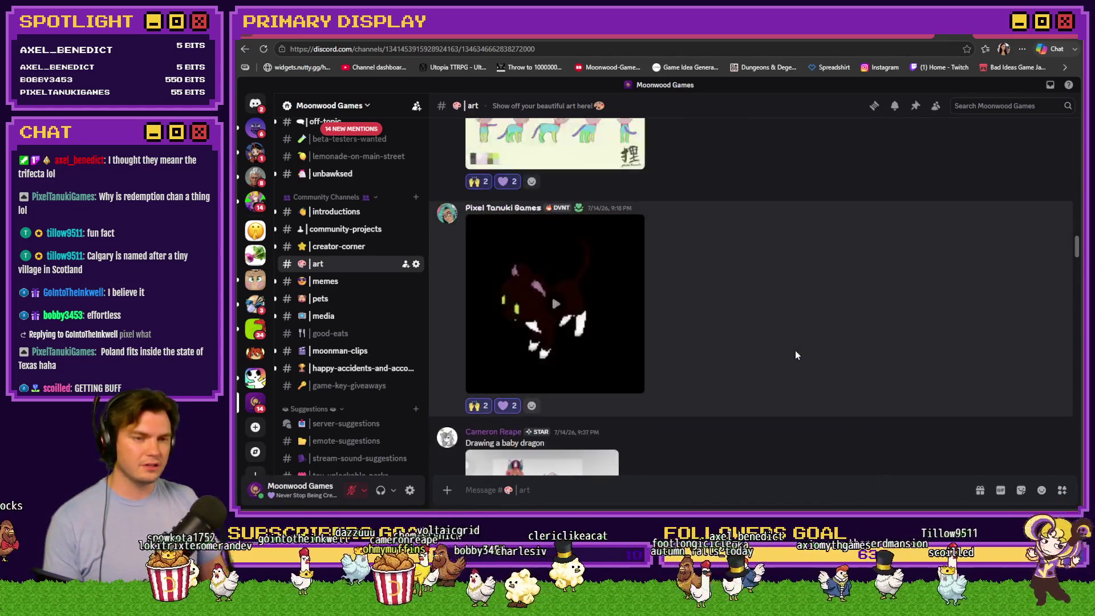
scroll(795, 351, "up", 15)
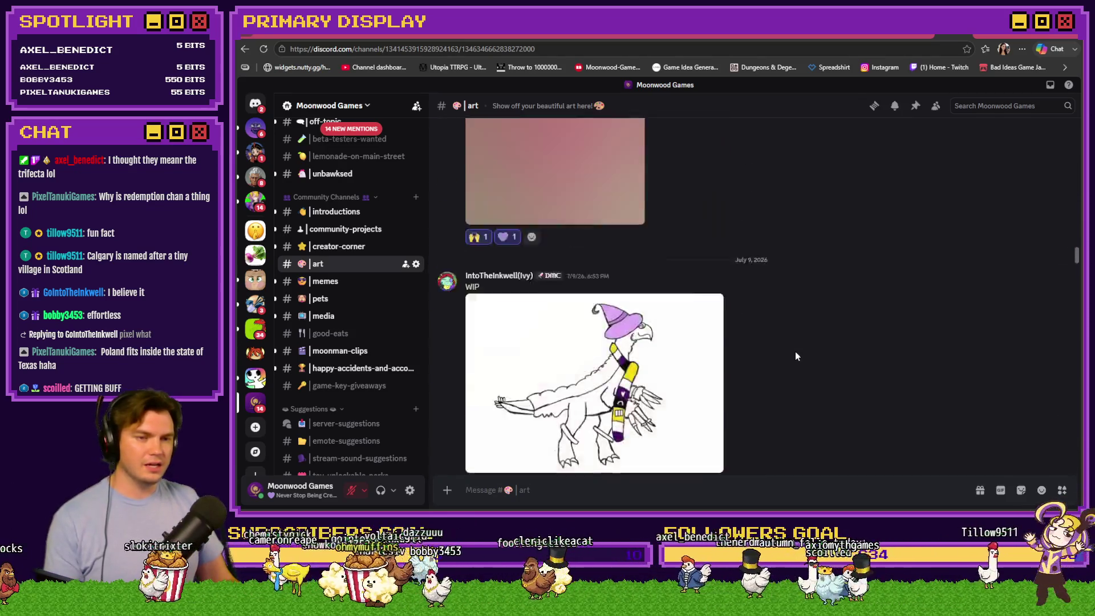
scroll(794, 359, "up", 15)
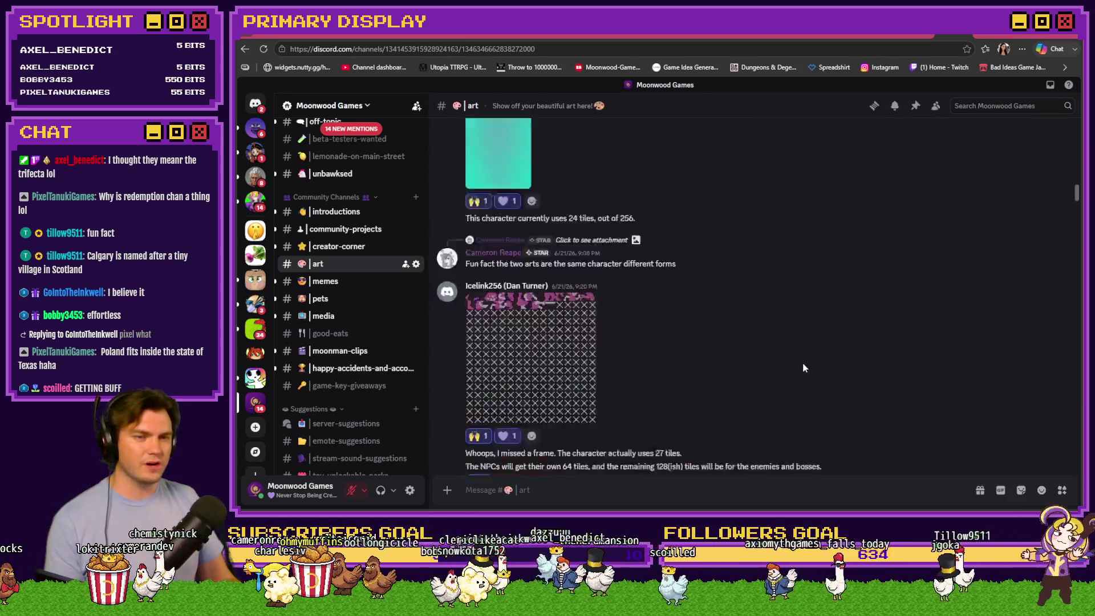
scroll(802, 366, "up", 10)
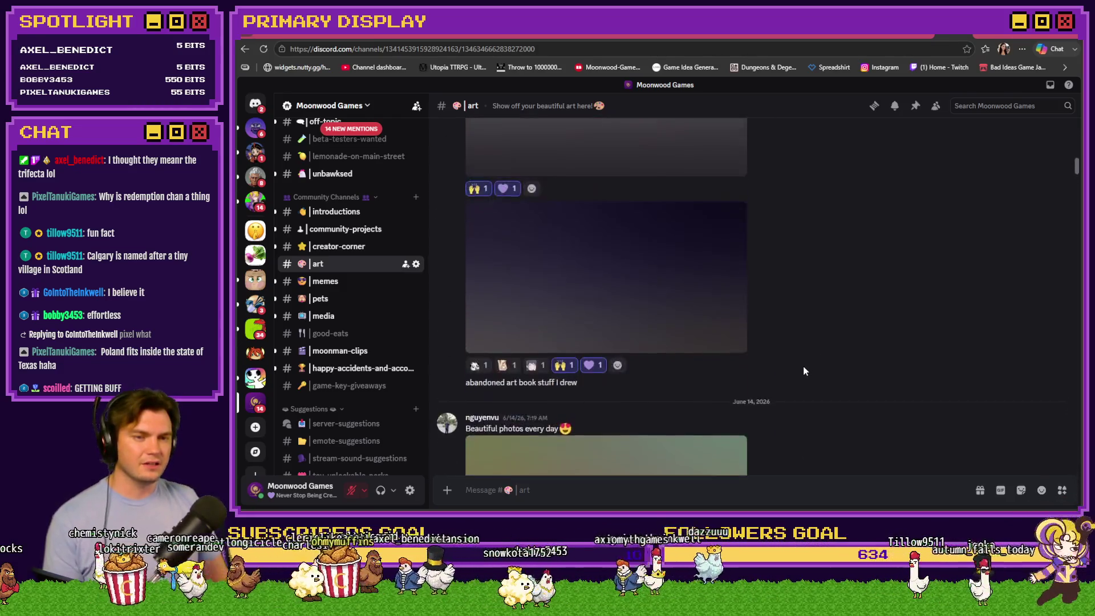
scroll(802, 367, "up", 10)
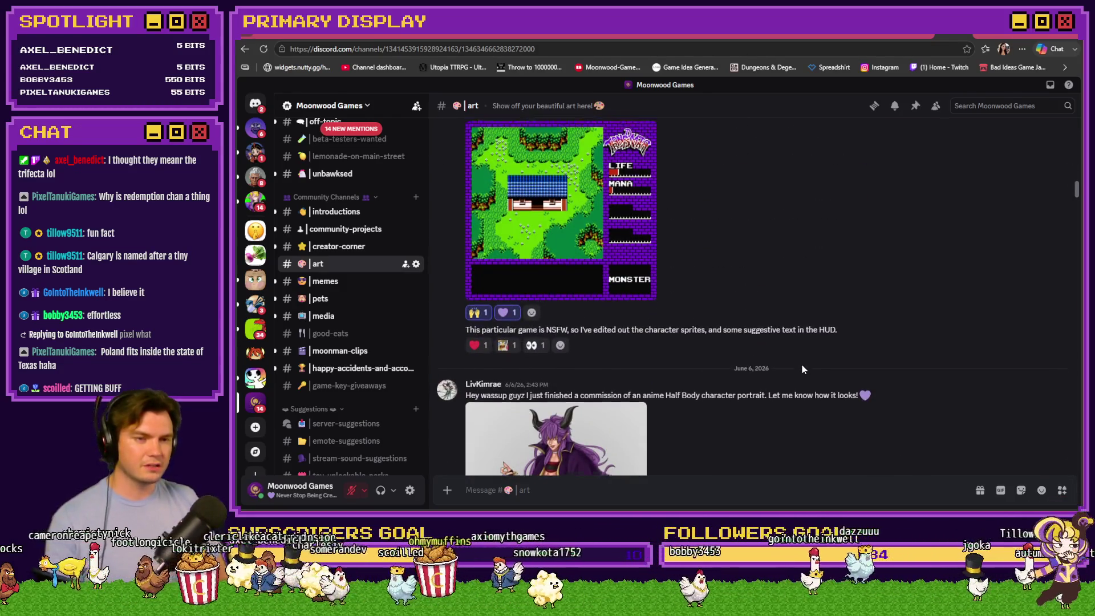
scroll(802, 364, "up", 10)
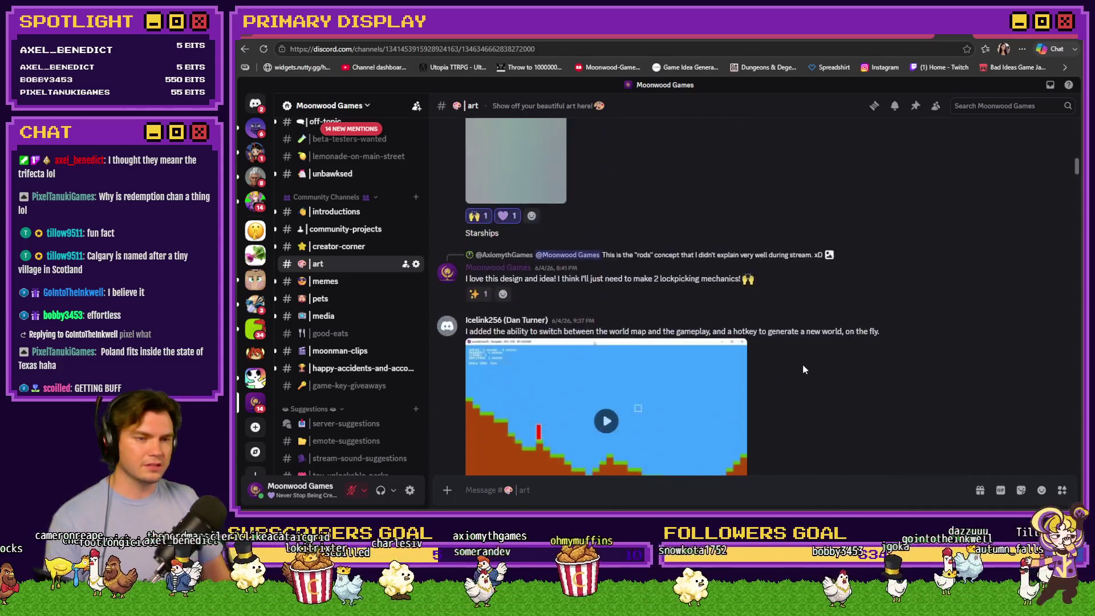
scroll(802, 369, "up", 10)
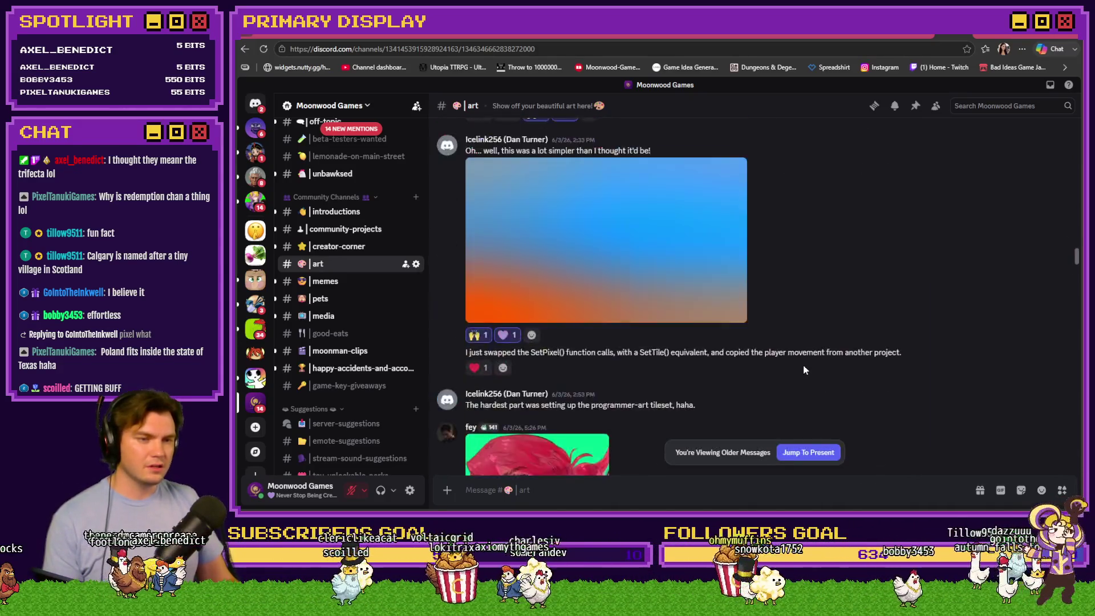
scroll(801, 370, "up", 10)
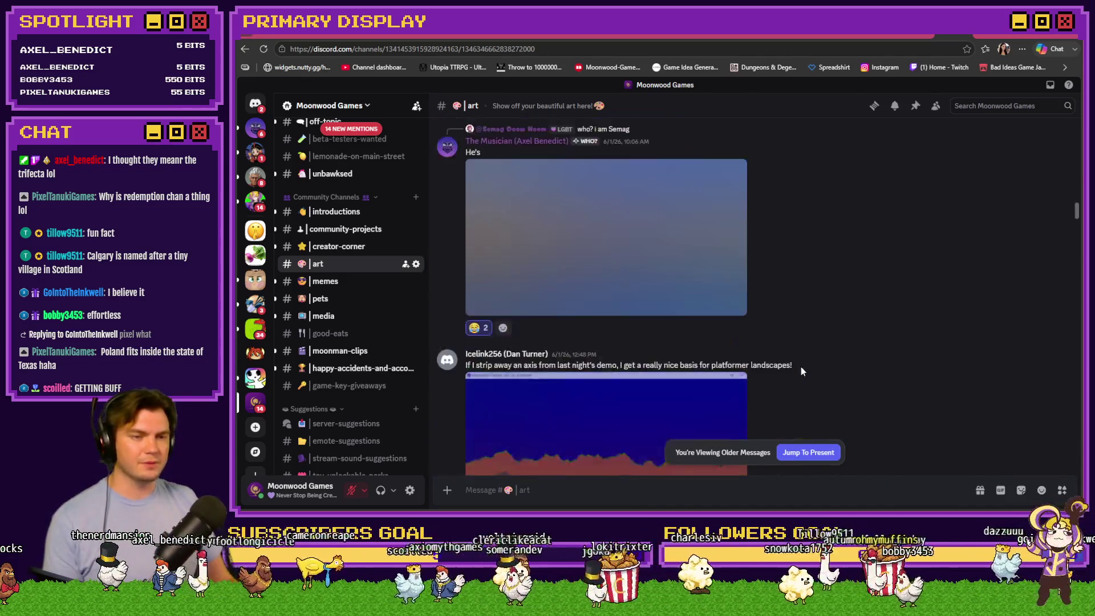
scroll(800, 368, "up", 10)
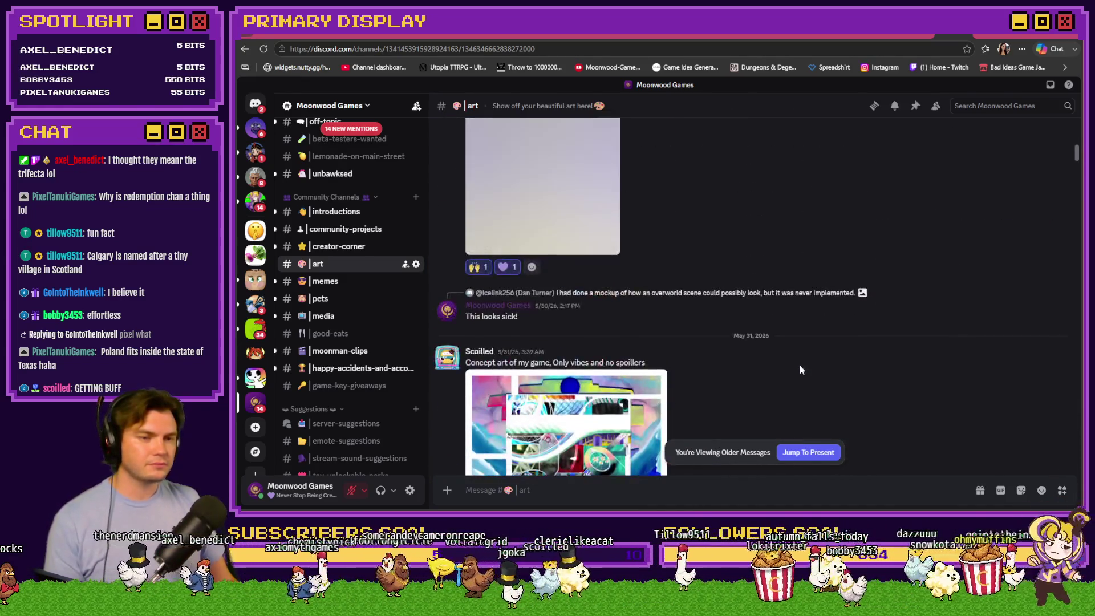
scroll(801, 370, "up", 10)
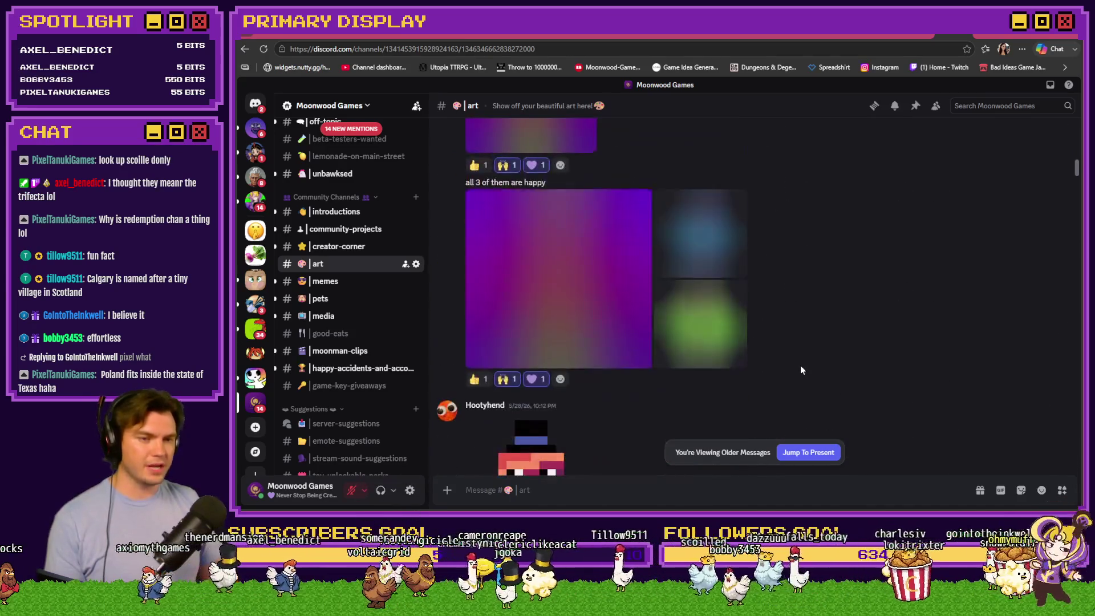
scroll(801, 369, "up", 10)
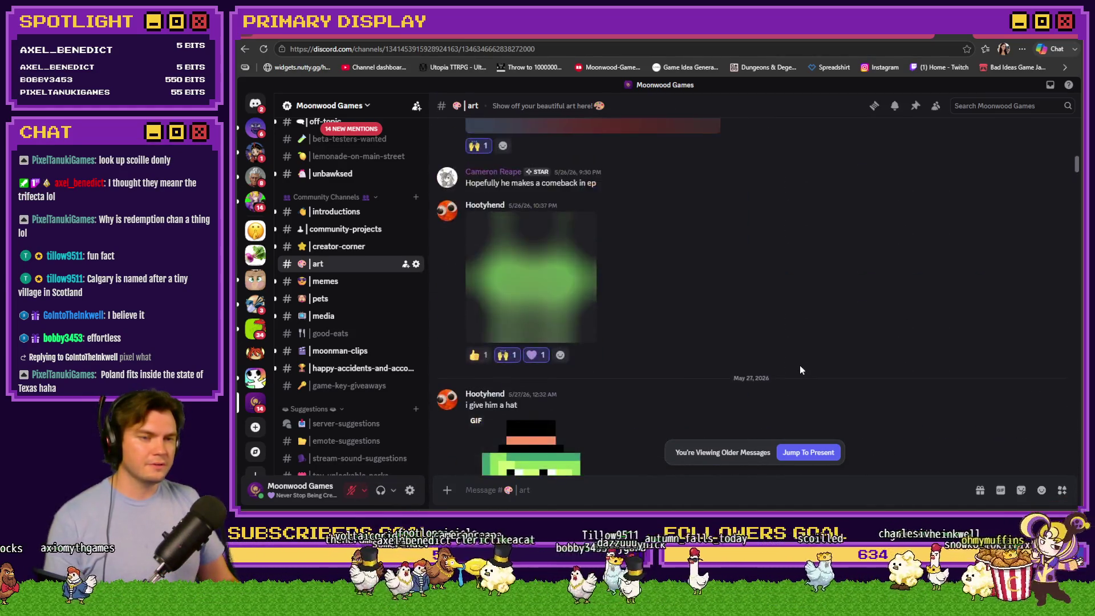
scroll(800, 370, "up", 10)
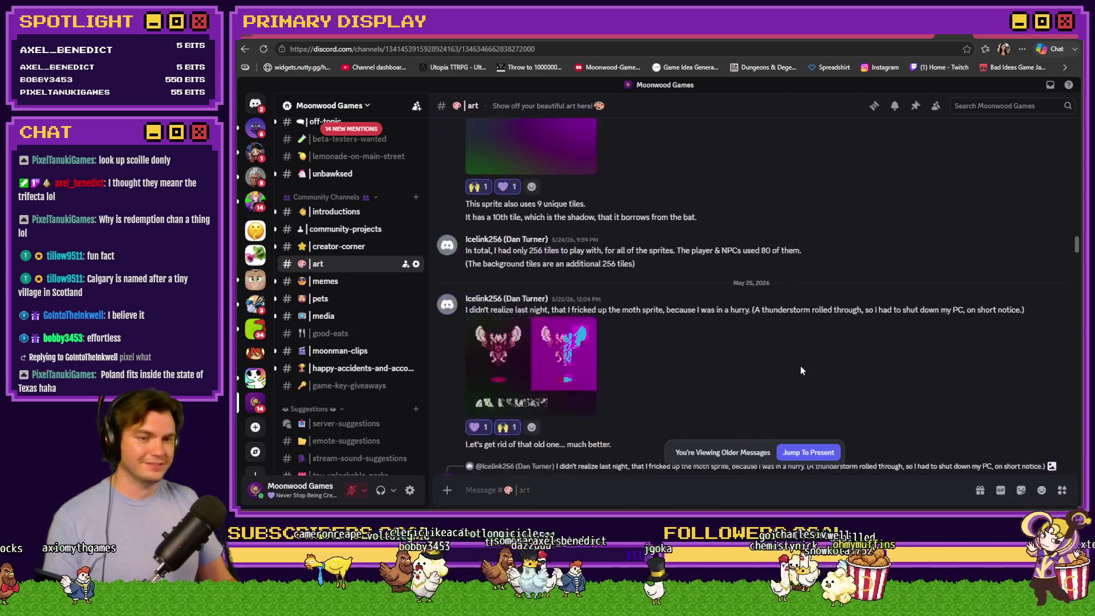
scroll(801, 371, "up", 5)
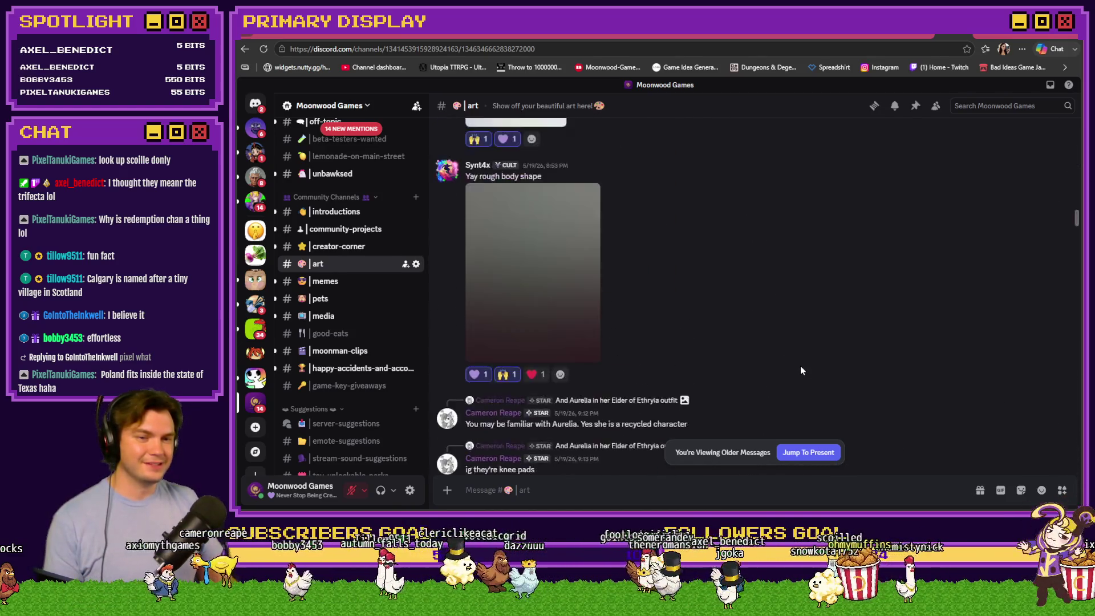
scroll(801, 370, "up", 10)
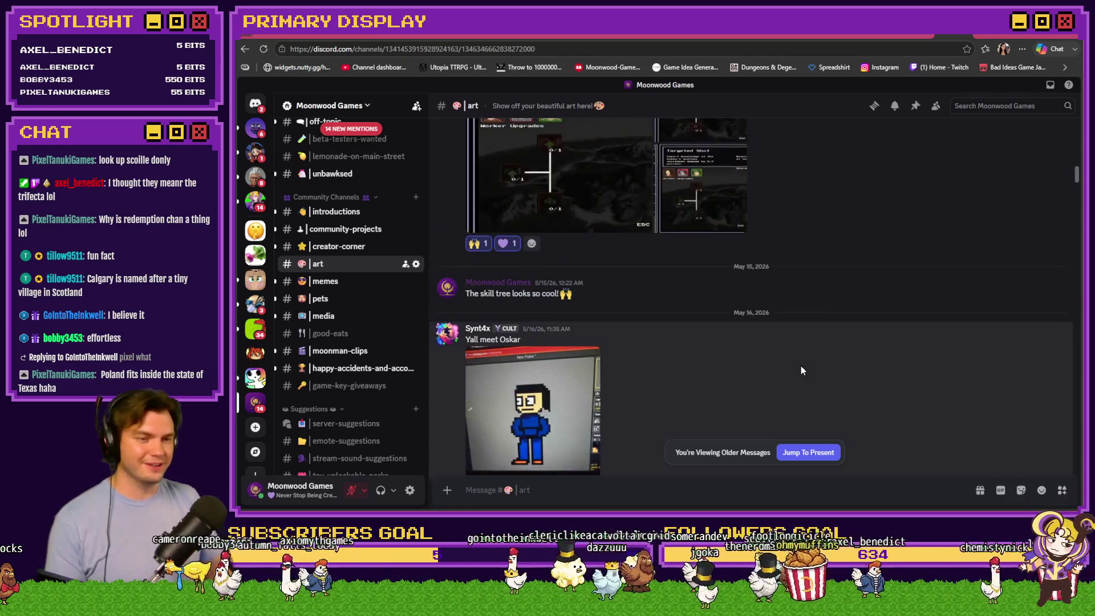
scroll(801, 370, "up", 10)
scroll(801, 369, "up", 10)
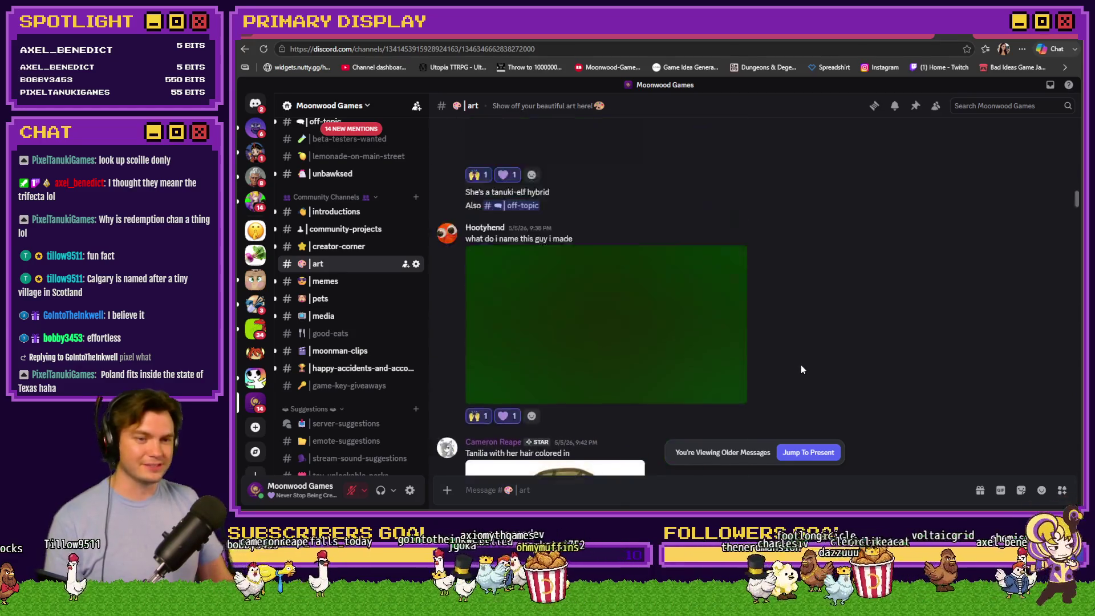
scroll(800, 366, "up", 10)
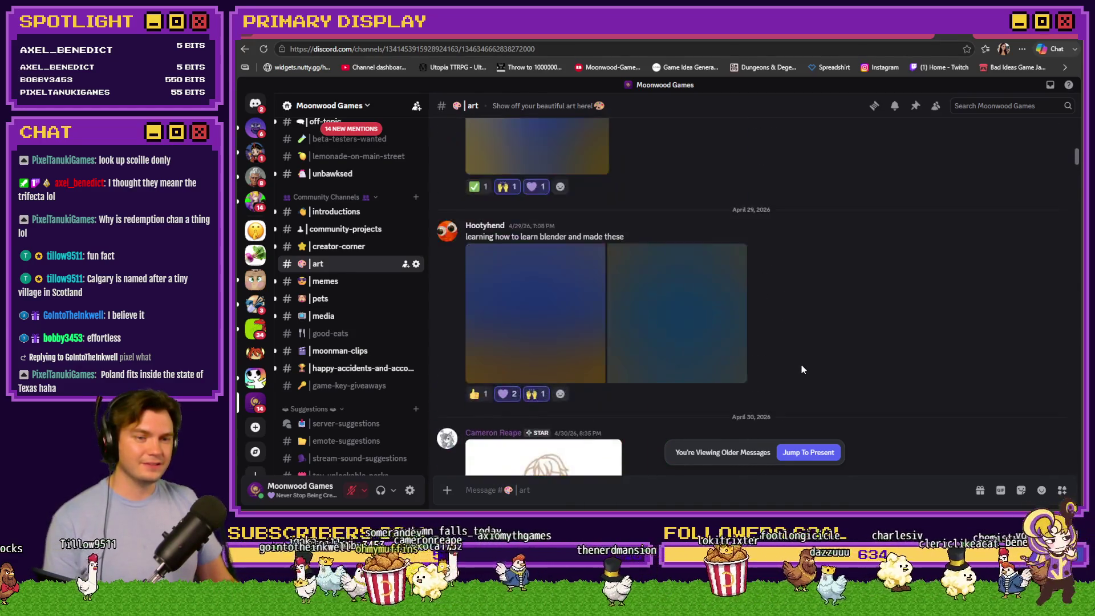
scroll(801, 363, "up", 10)
scroll(801, 364, "up", 10)
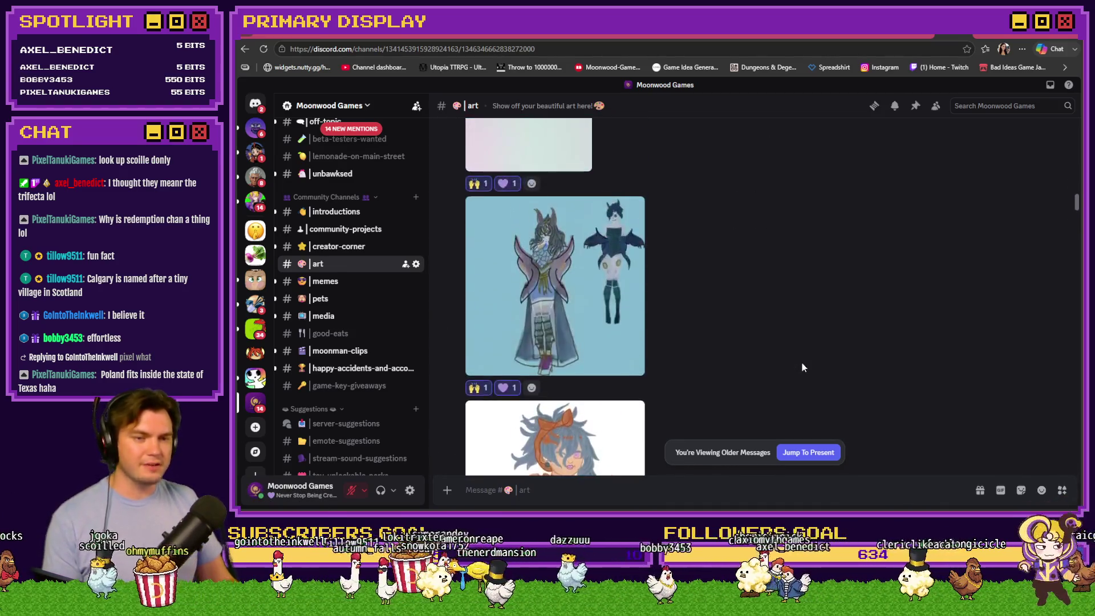
scroll(801, 363, "up", 10)
scroll(801, 367, "up", 10)
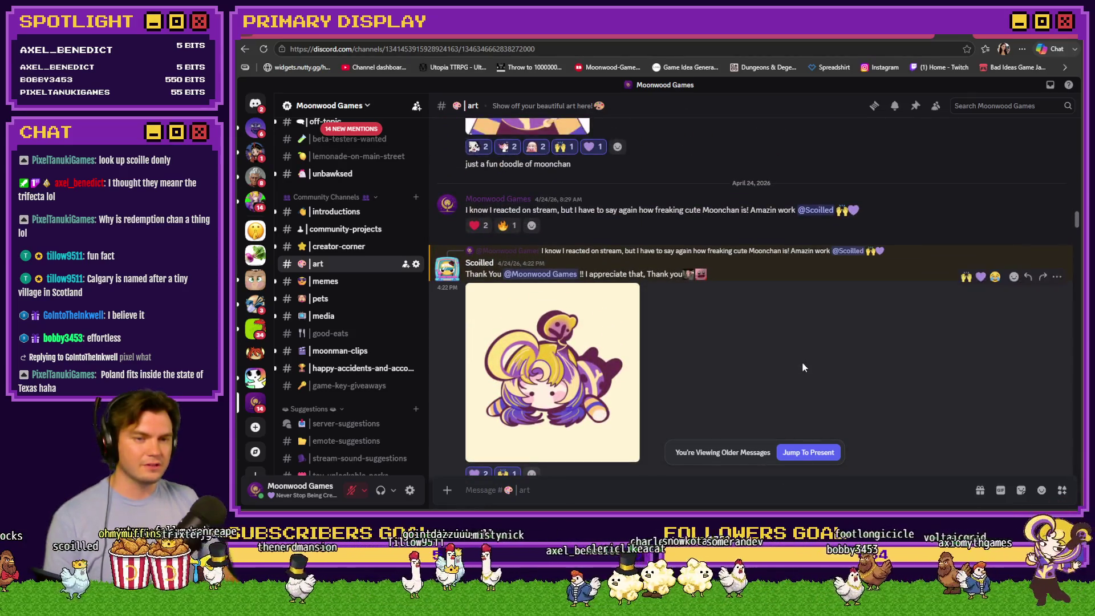
scroll(785, 360, "up", 5)
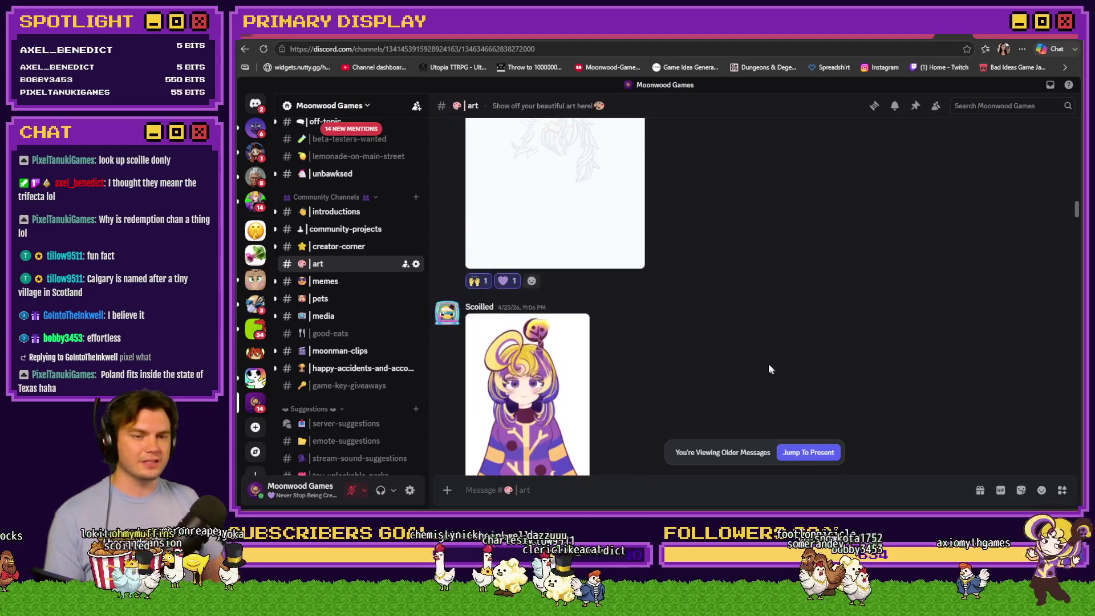
scroll(516, 335, "down", 3)
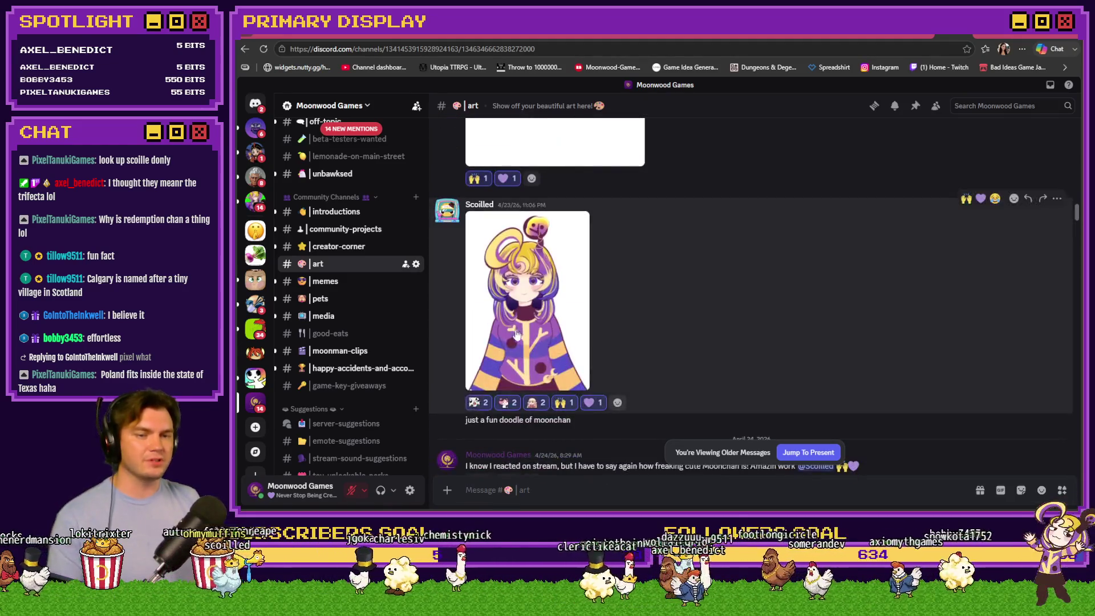
Preview the Moonchan doodle at full size, then close it.
left_click(516, 336)
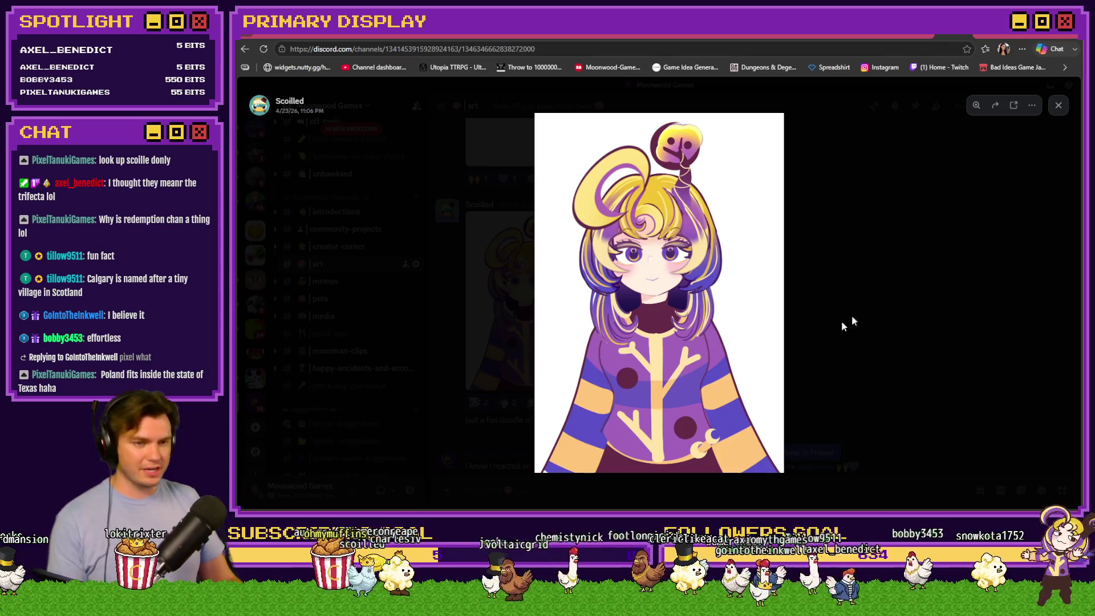
left_click(852, 320)
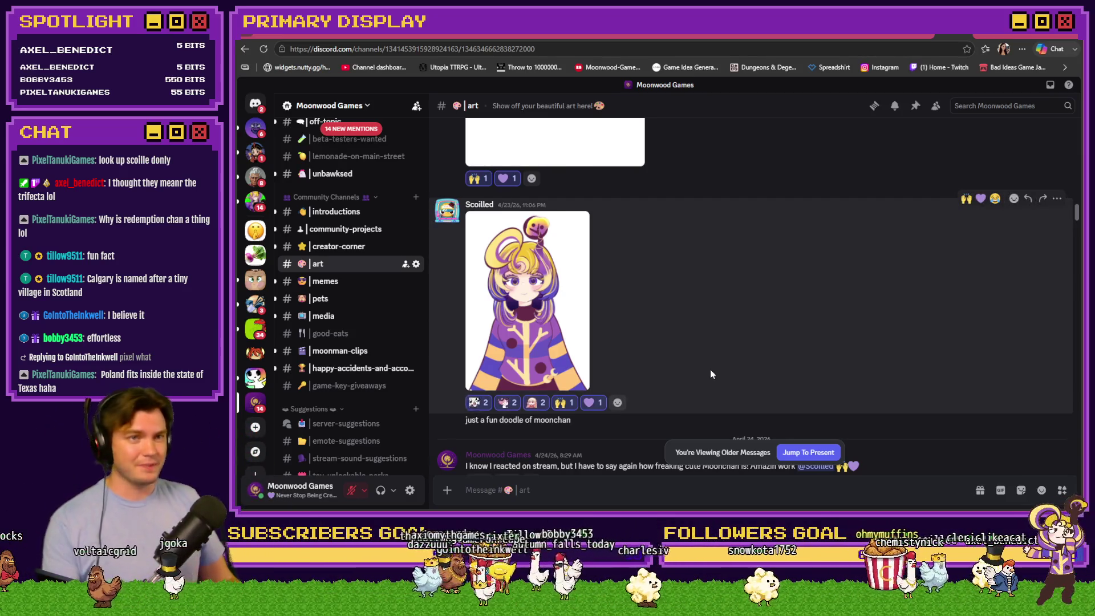
left_click(585, 302)
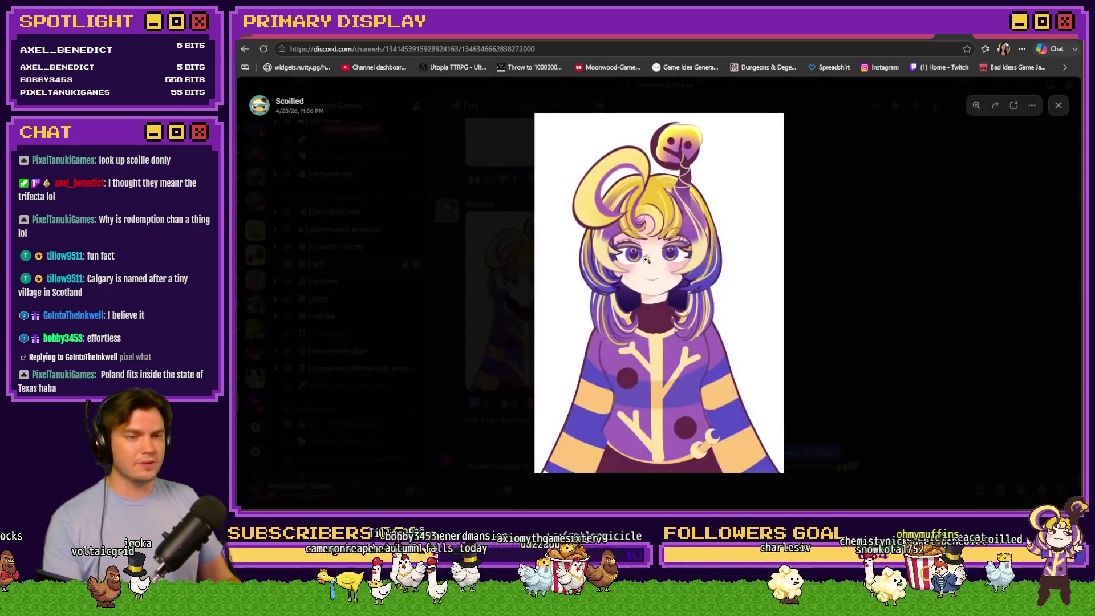
left_click(882, 245)
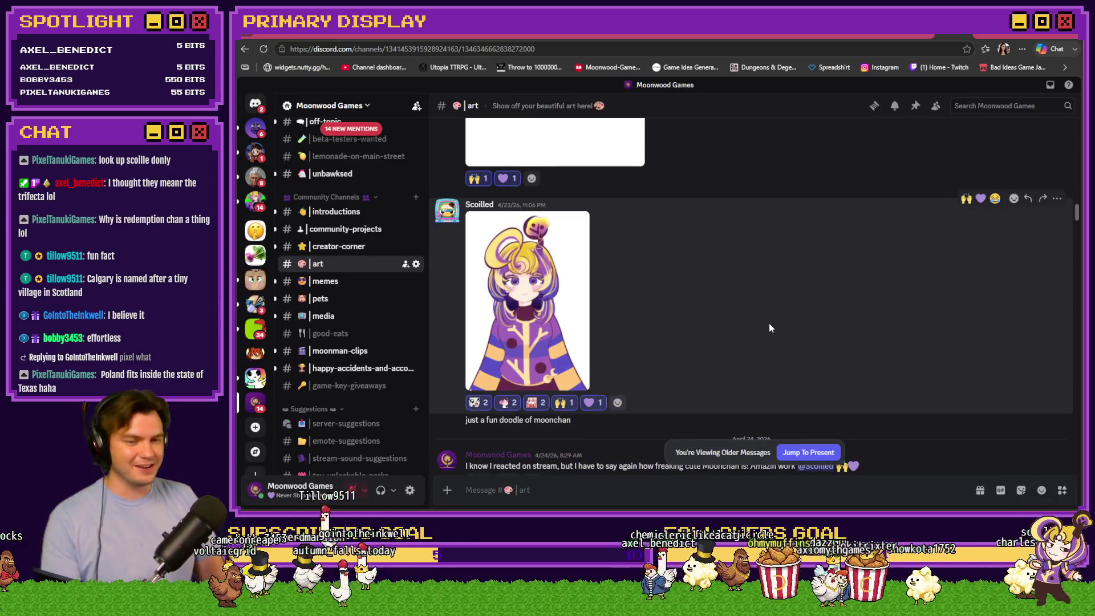
Scroll down to the chibi Moonchan reply and view it enlarged, then close it.
scroll(769, 327, "down", 3)
scroll(772, 303, "down", 5)
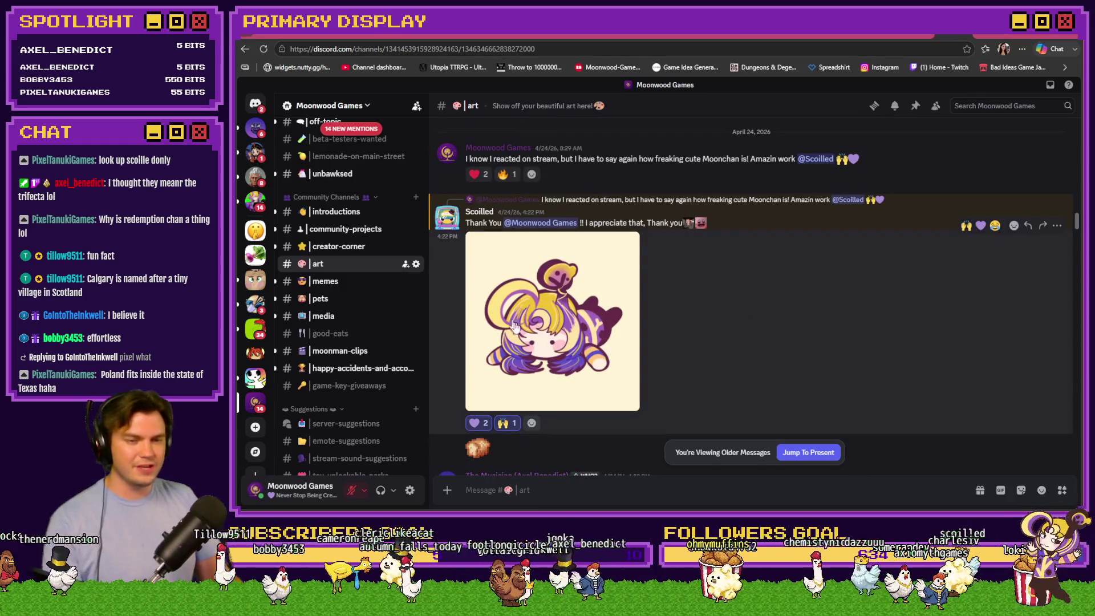
left_click(542, 323)
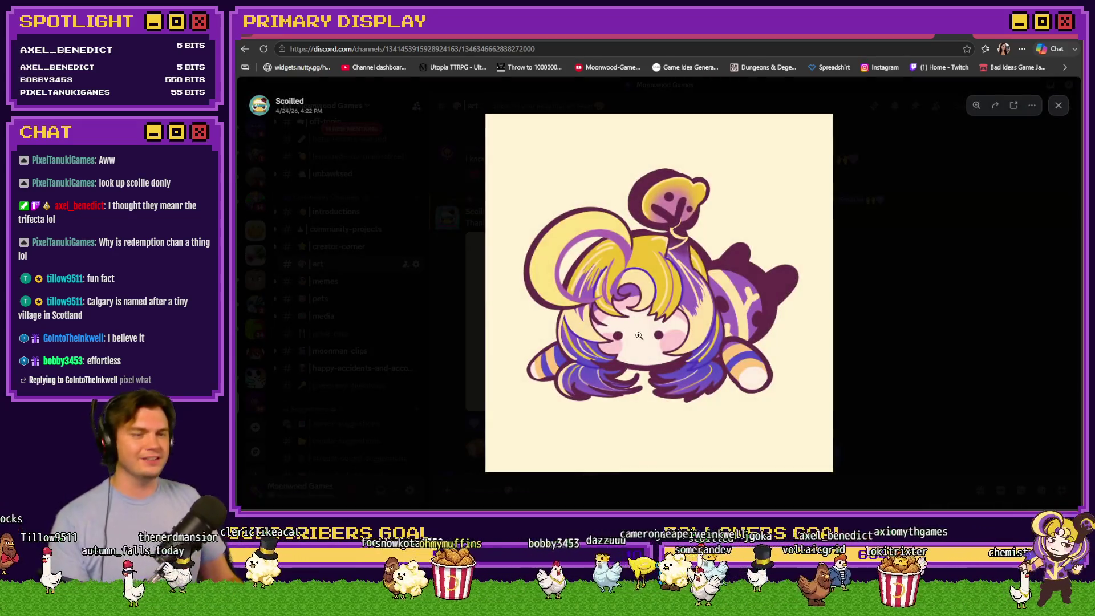
left_click(895, 326)
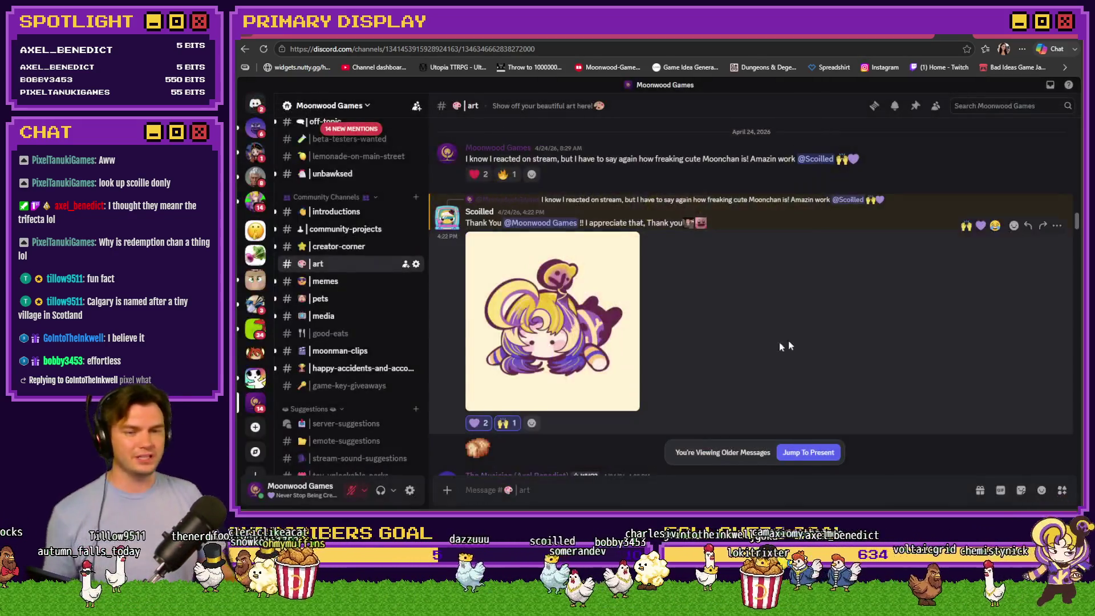
Reopen the Moonchan doodle full size and drag the avatar window over it.
scroll(782, 345, "up", 5)
left_click(548, 227)
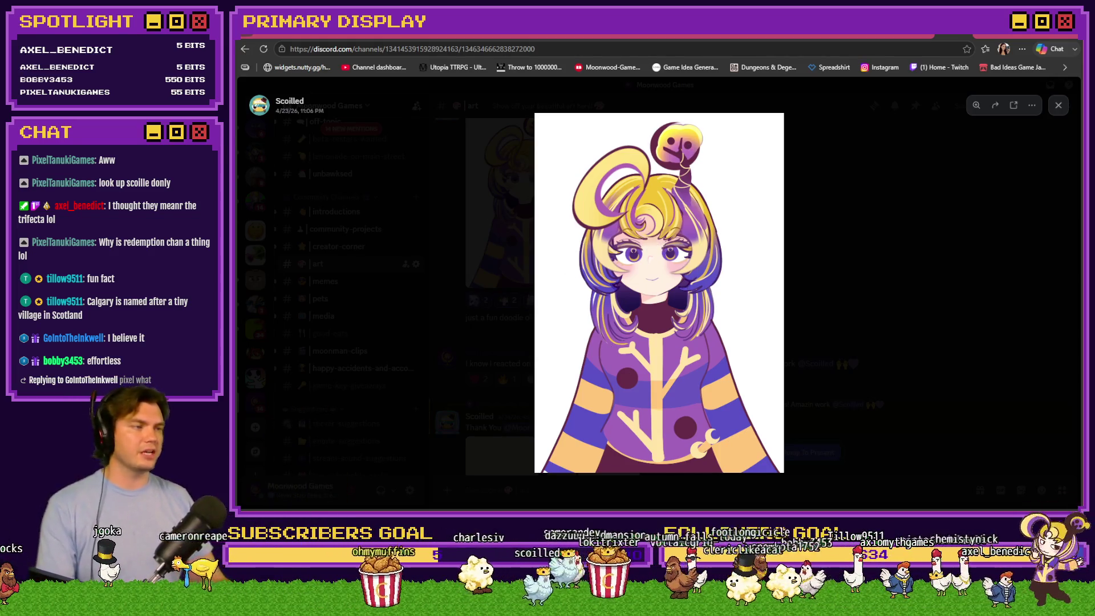
left_click_drag(1039, 54, 722, 54)
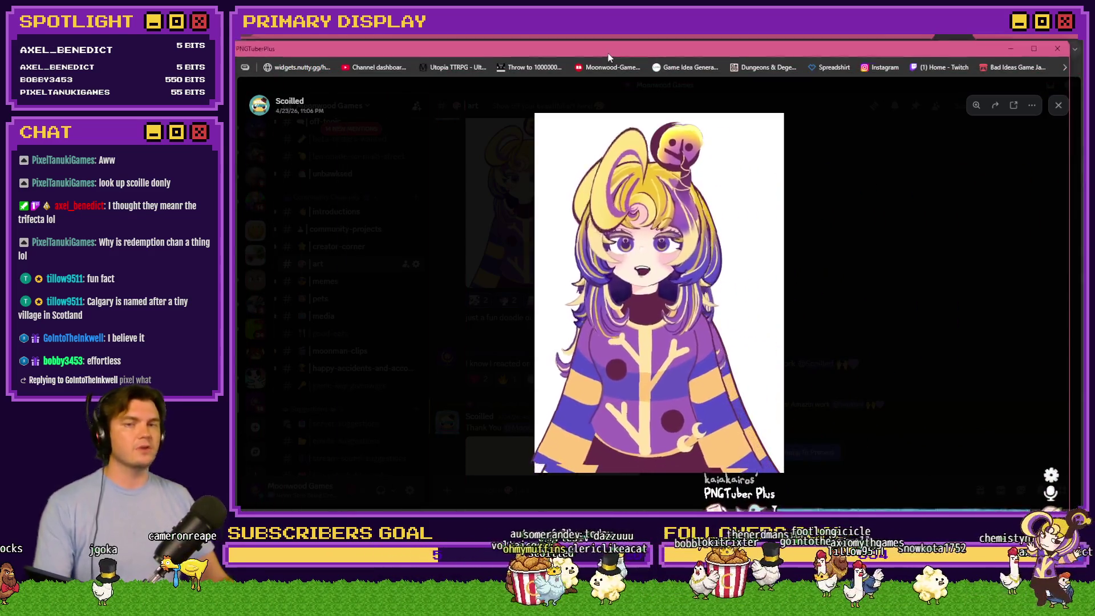
Swap the yellow-haired avatar for the purple-haired one right of the doodle, then hide it.
left_click_drag(607, 55, 621, 40)
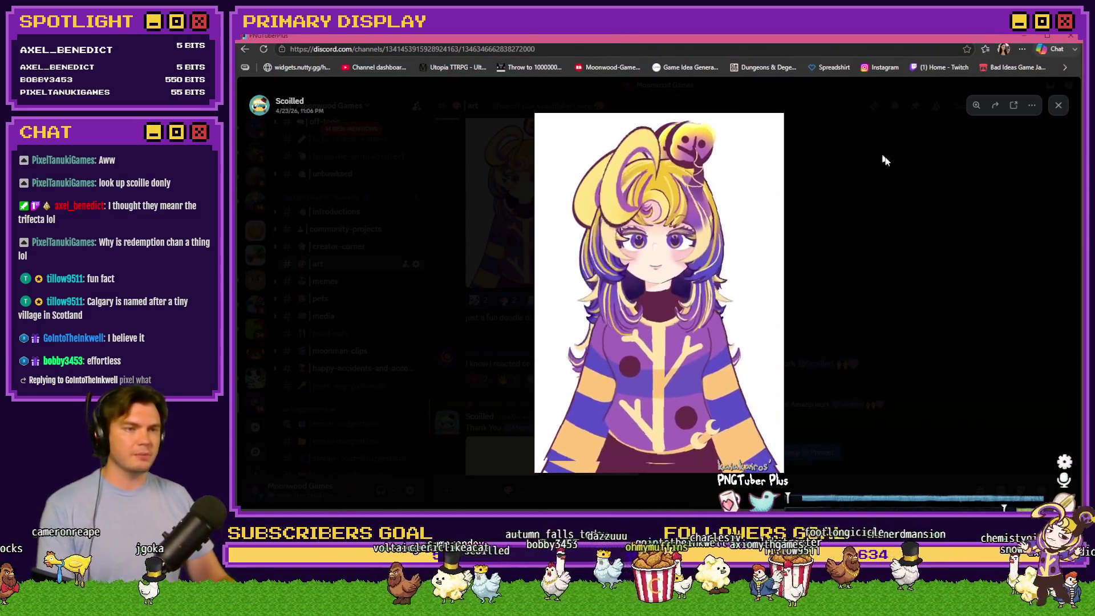
mouse_move(884, 160)
left_mouse_down()
mouse_move(1020, 174)
mouse_move(900, 170)
left_mouse_up()
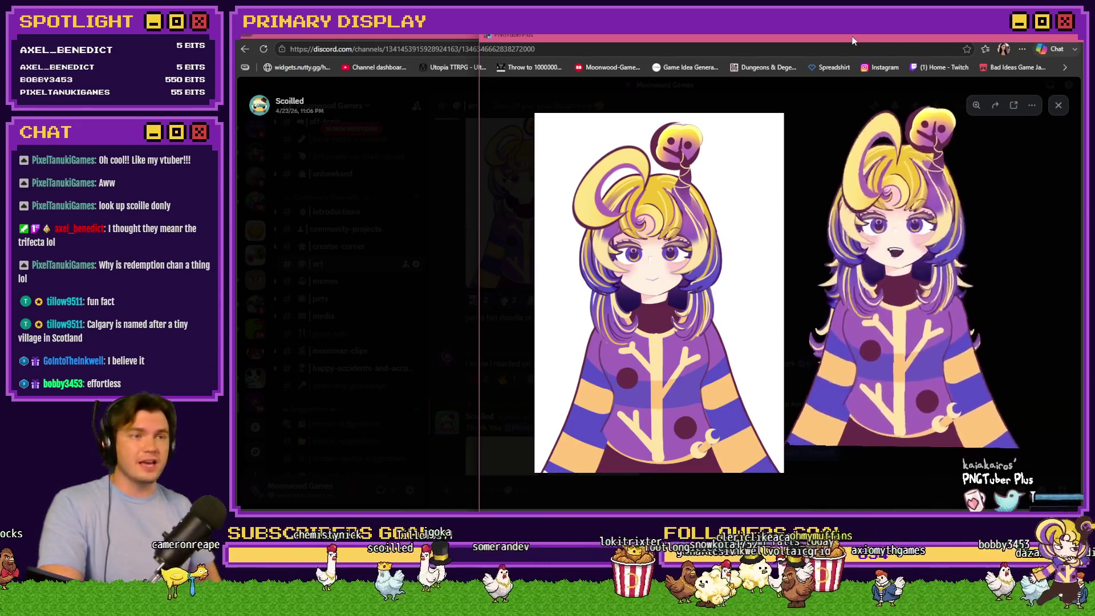
left_click(851, 36)
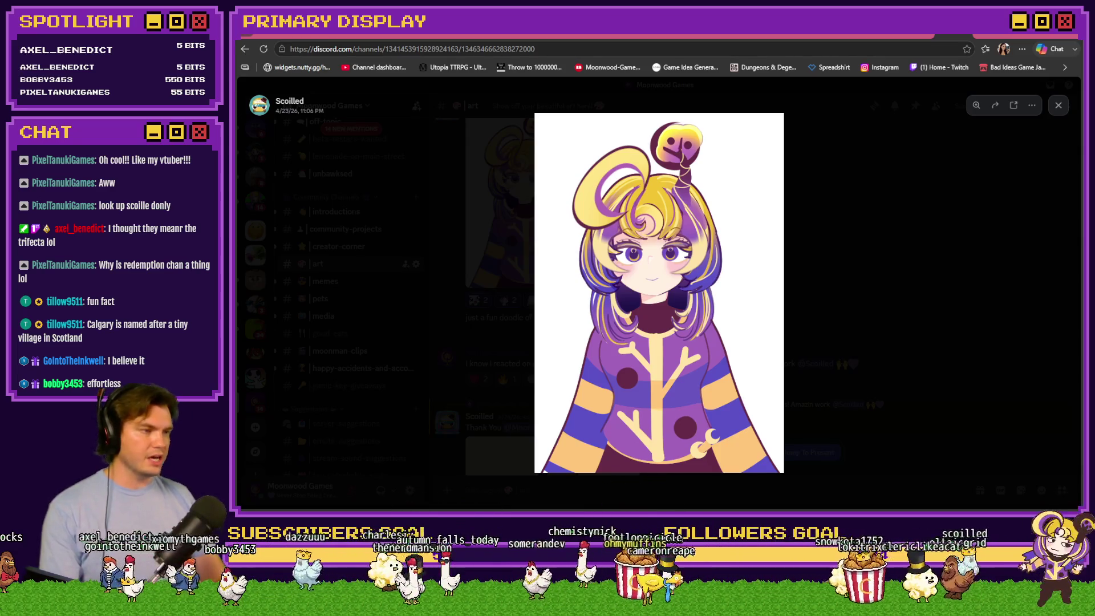
left_click_drag(939, 72, 918, 56)
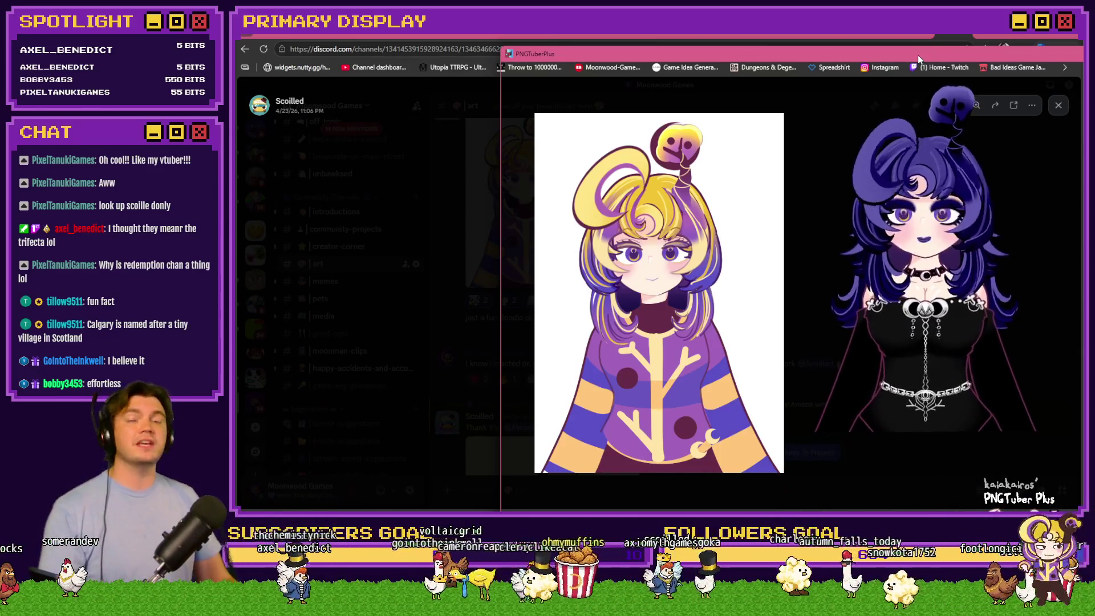
key("alt+Tab")
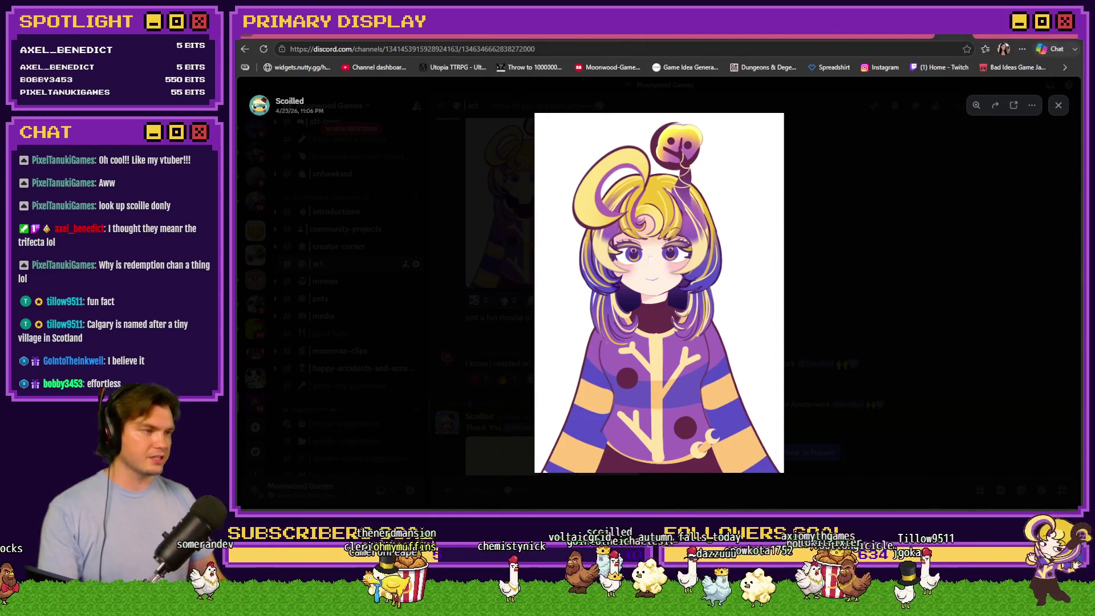
Position the blue-haired avatar beside the doodle, then open a new browser tab.
key("alt+Tab")
left_click_drag(751, 59, 784, 52)
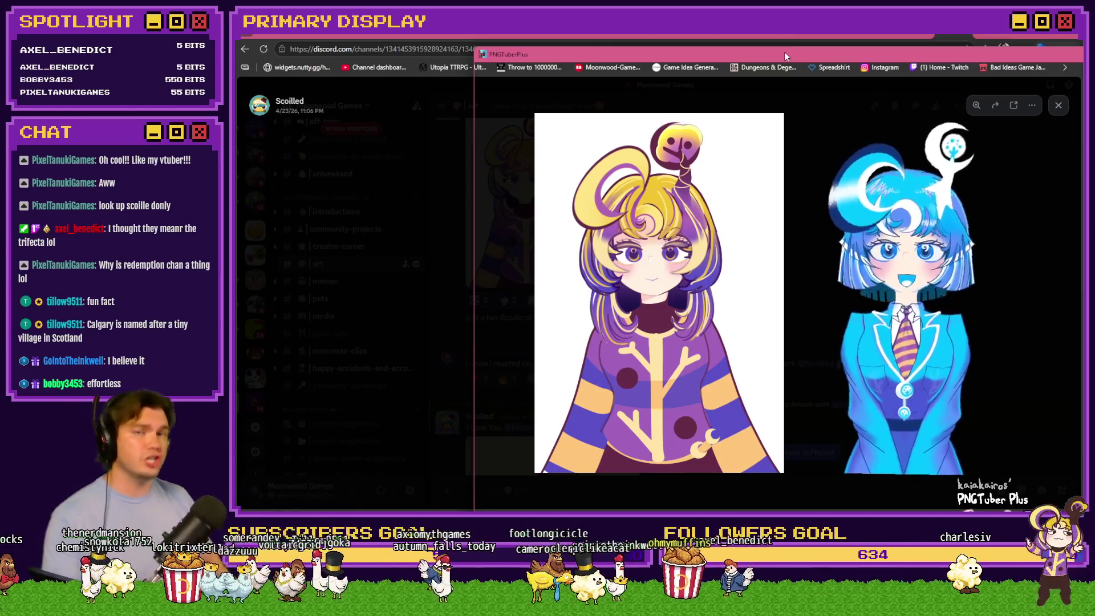
left_click_drag(820, 57, 1083, 238)
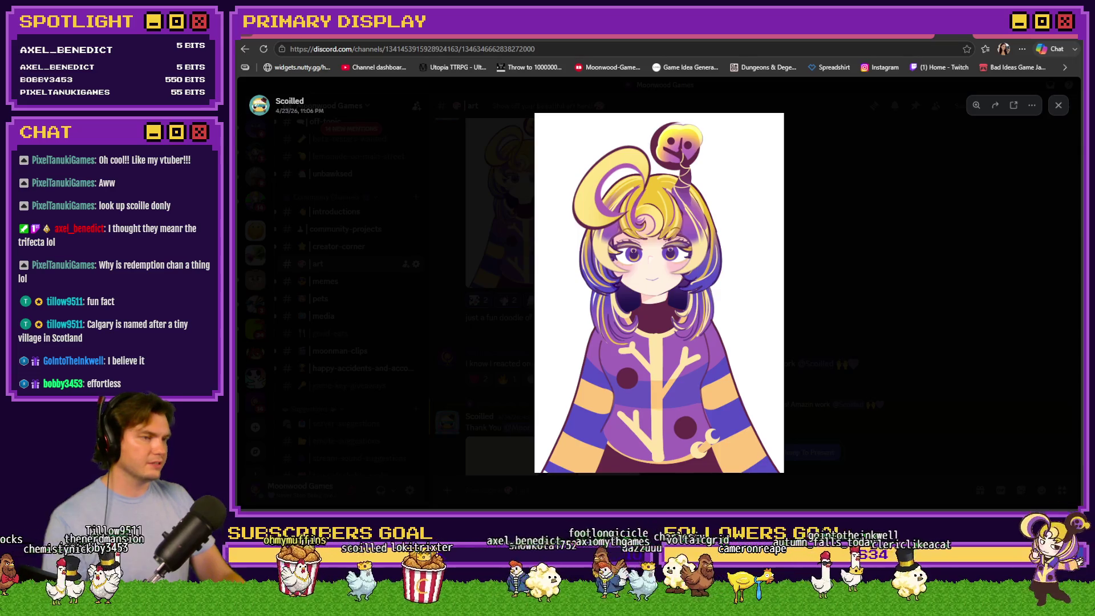
left_click_drag(1077, 179, 882, 61)
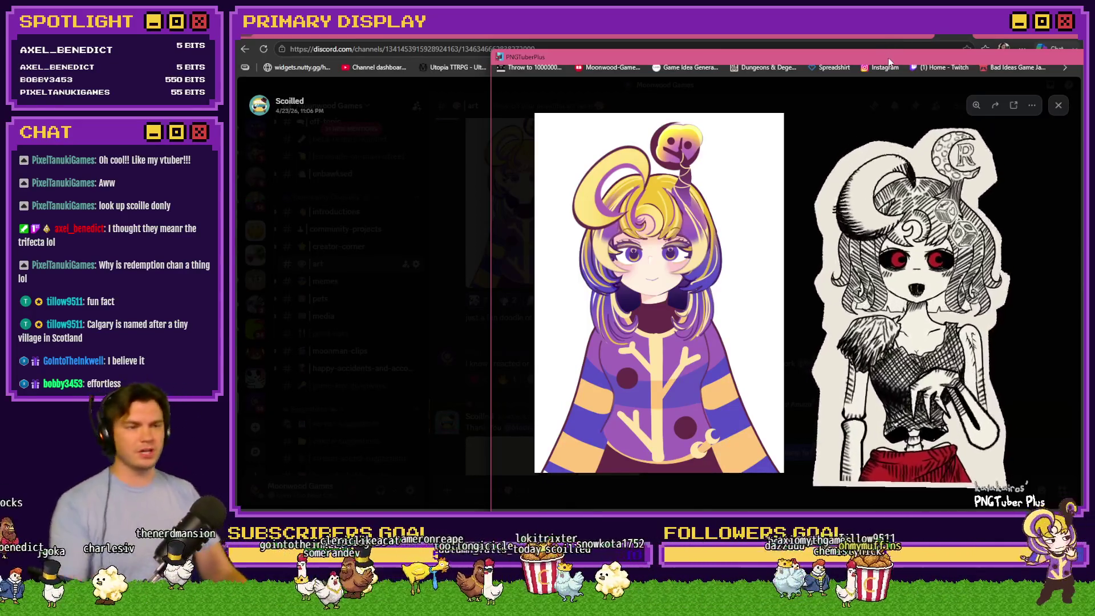
key("ctrl+t")
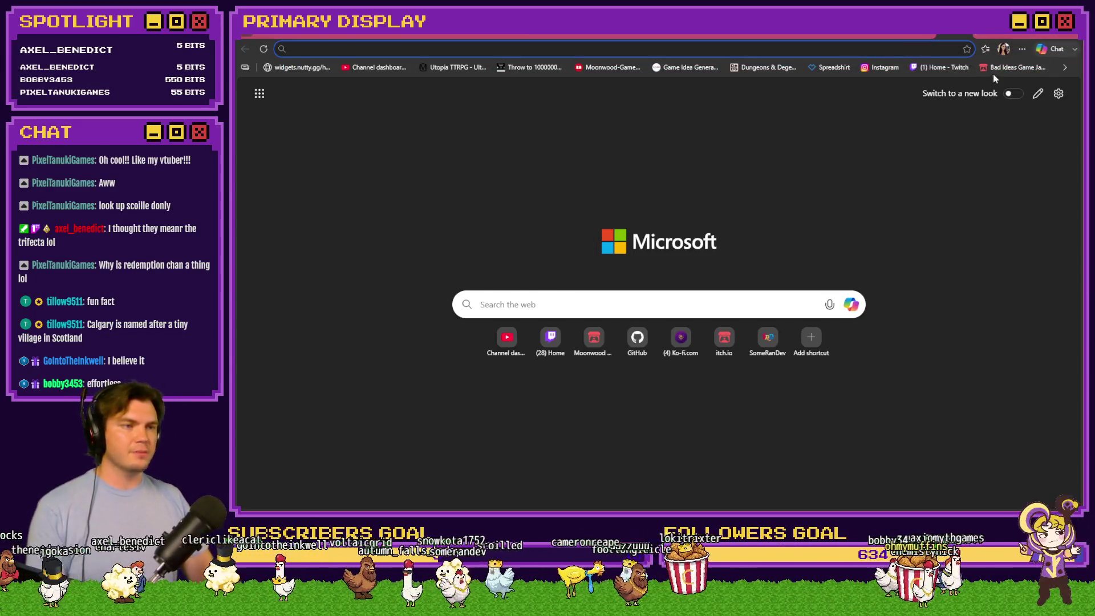
Load the Moonwood Games itch.io page, open Roll for Redemption and enlarge its first screenshot.
type("moon")
key("Return")
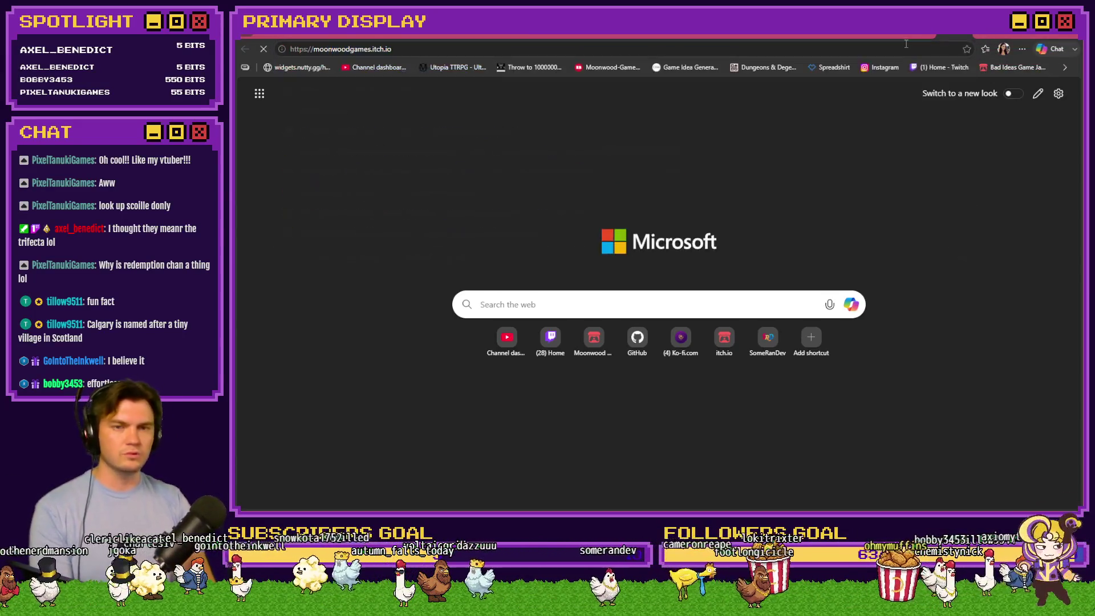
left_click(450, 231)
scroll(758, 332, "down", 5)
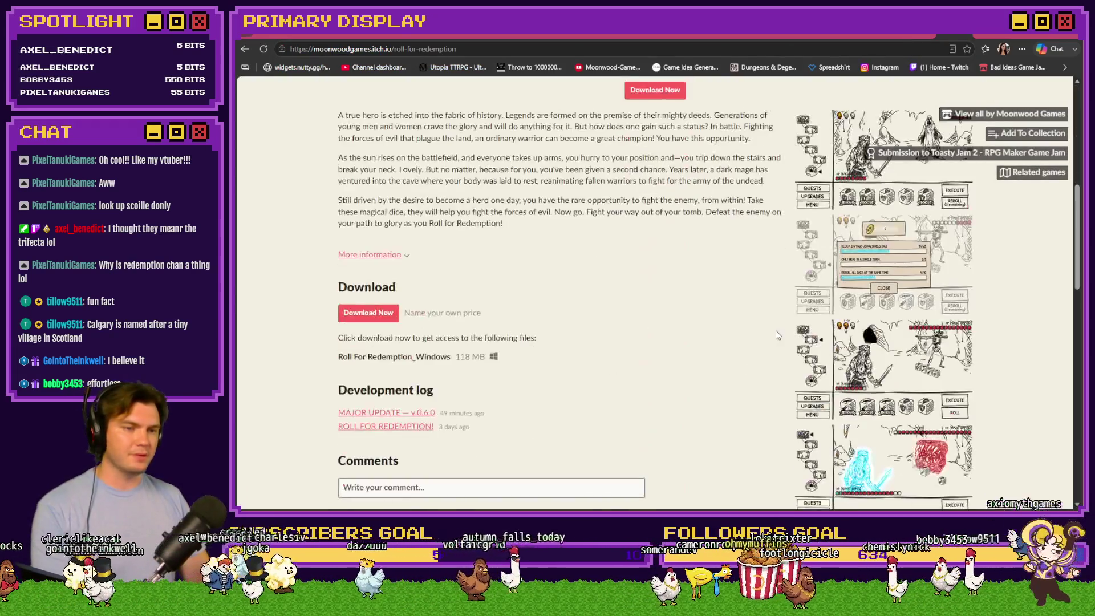
left_click(833, 162)
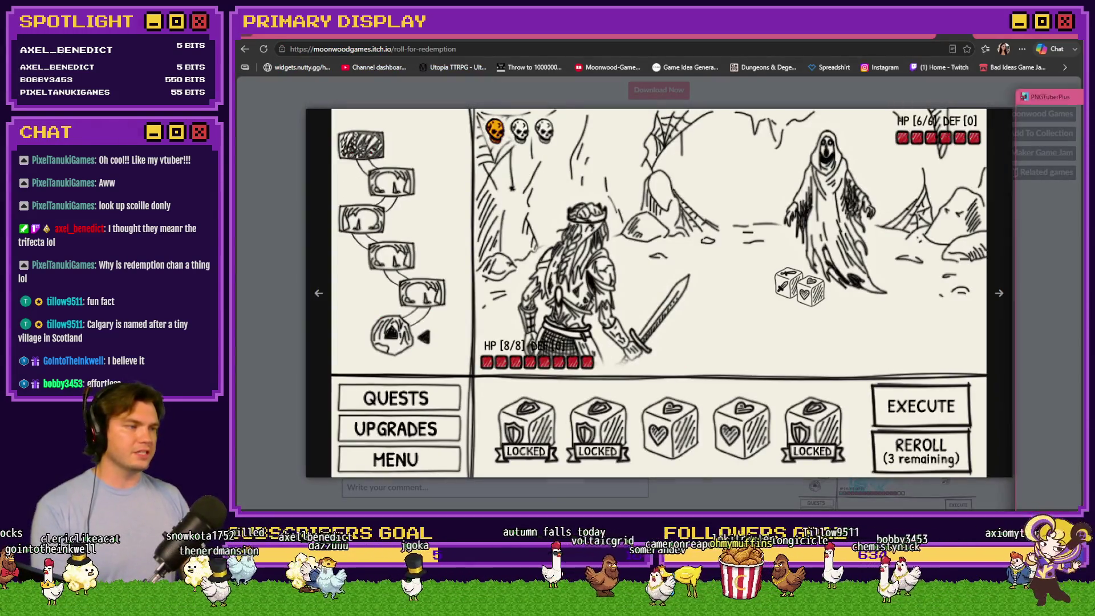
key("alt+Tab")
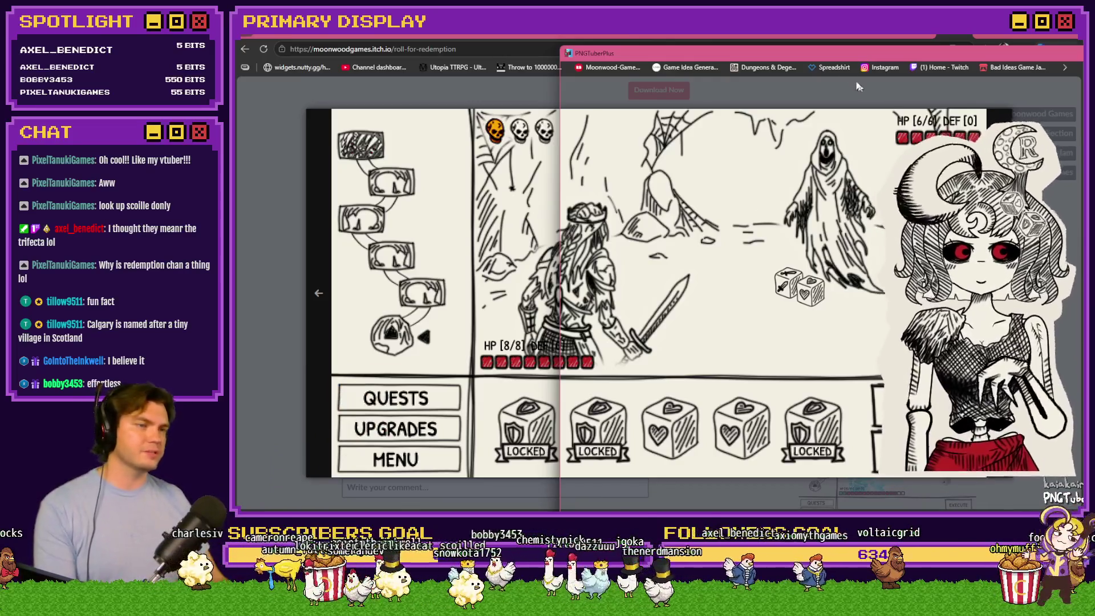
key("alt+Tab")
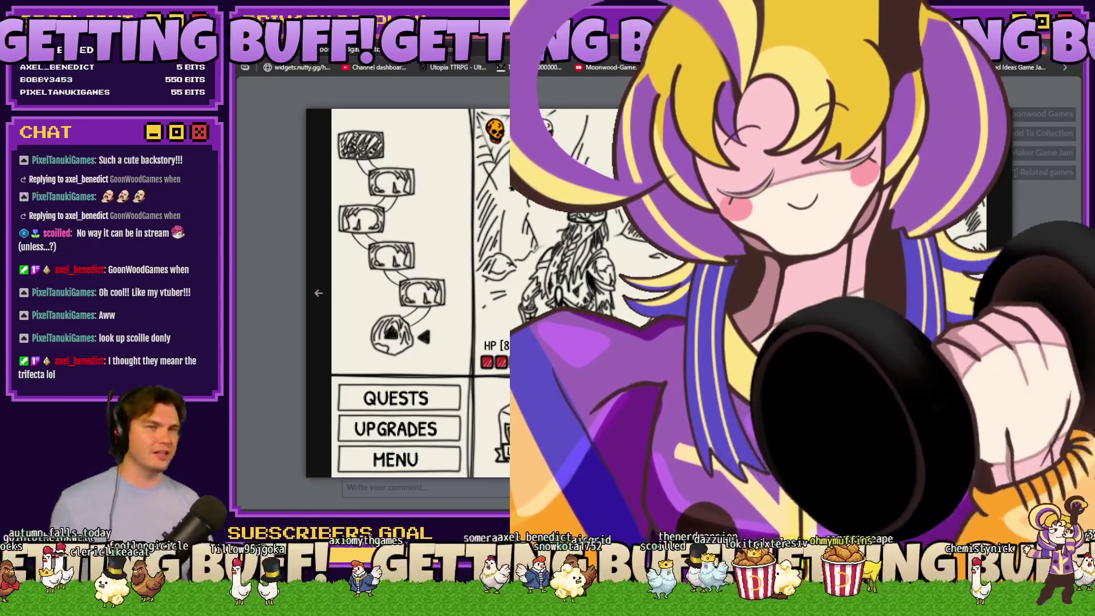
Close the enlarged screenshot and lower the avatar window slightly over the page.
key("Escape")
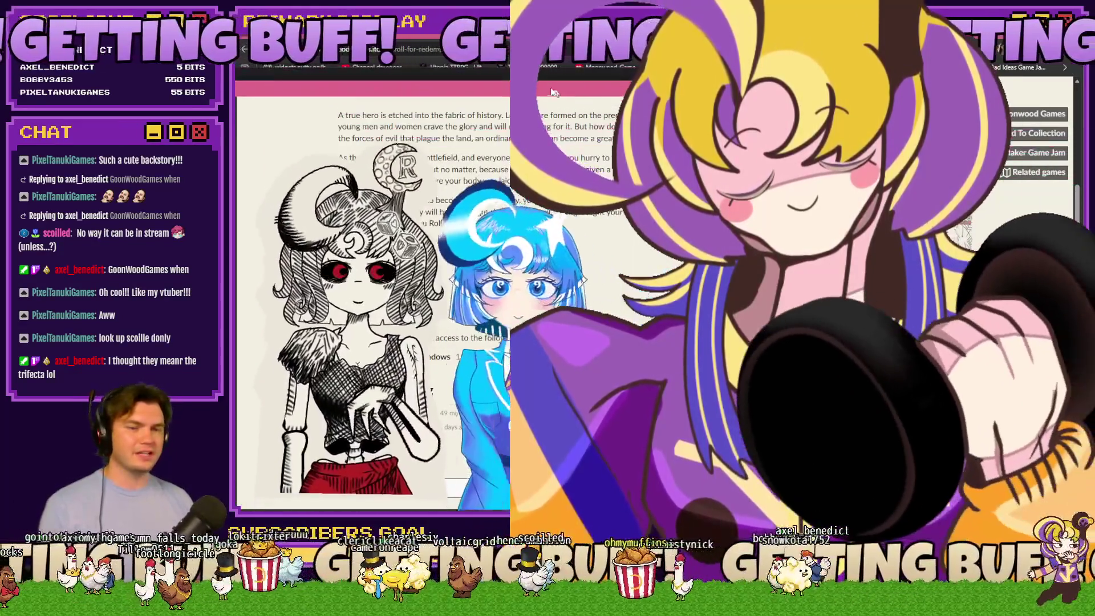
left_click_drag(551, 92, 562, 114)
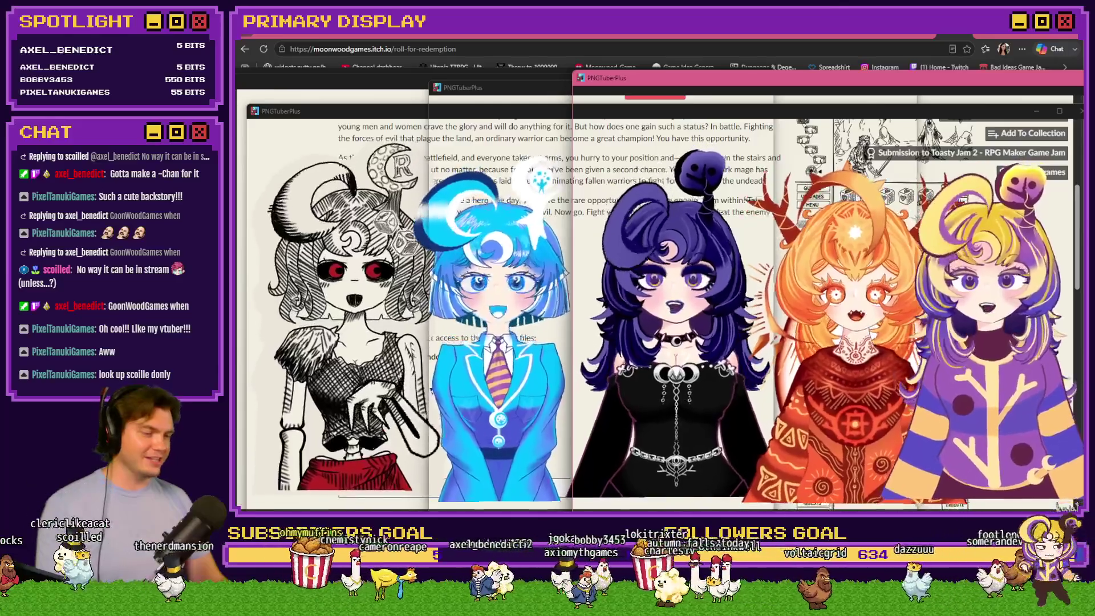
left_click(721, 261)
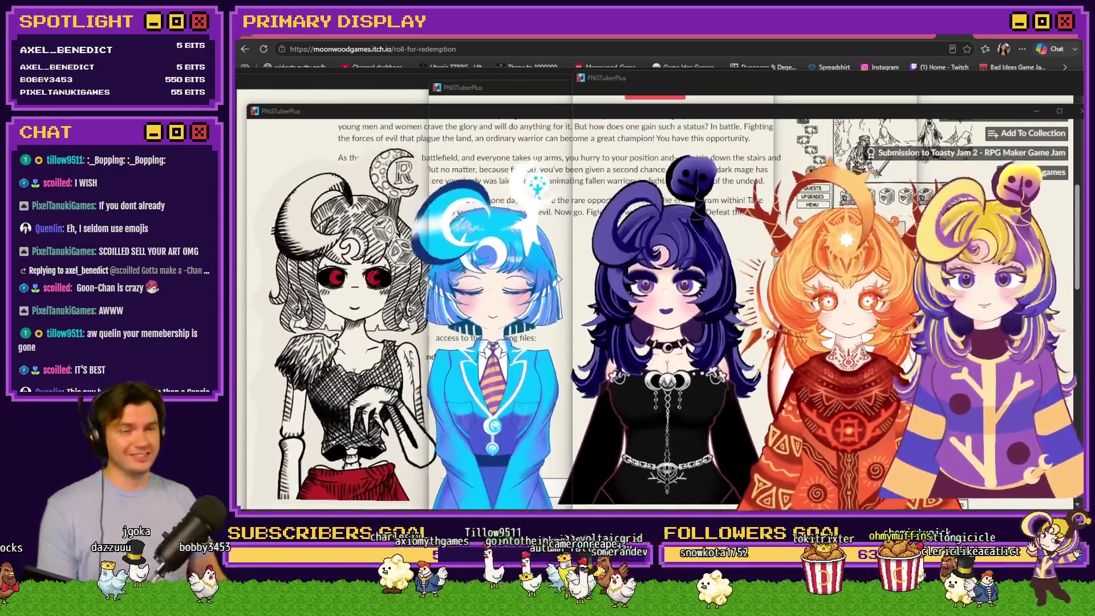
left_click_drag(520, 94, 495, 104)
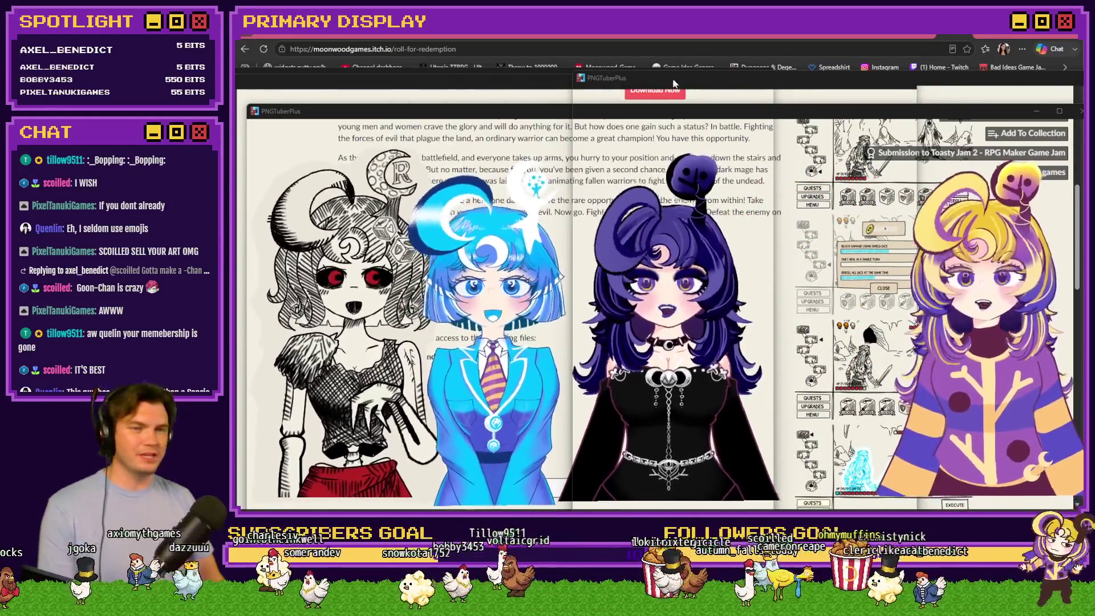
Move the purple-haired and other avatar windows over the game page, then send them behind the browser.
left_click(747, 114)
mouse_move(747, 115)
left_mouse_down()
mouse_move(775, 70)
mouse_move(770, 96)
left_mouse_up()
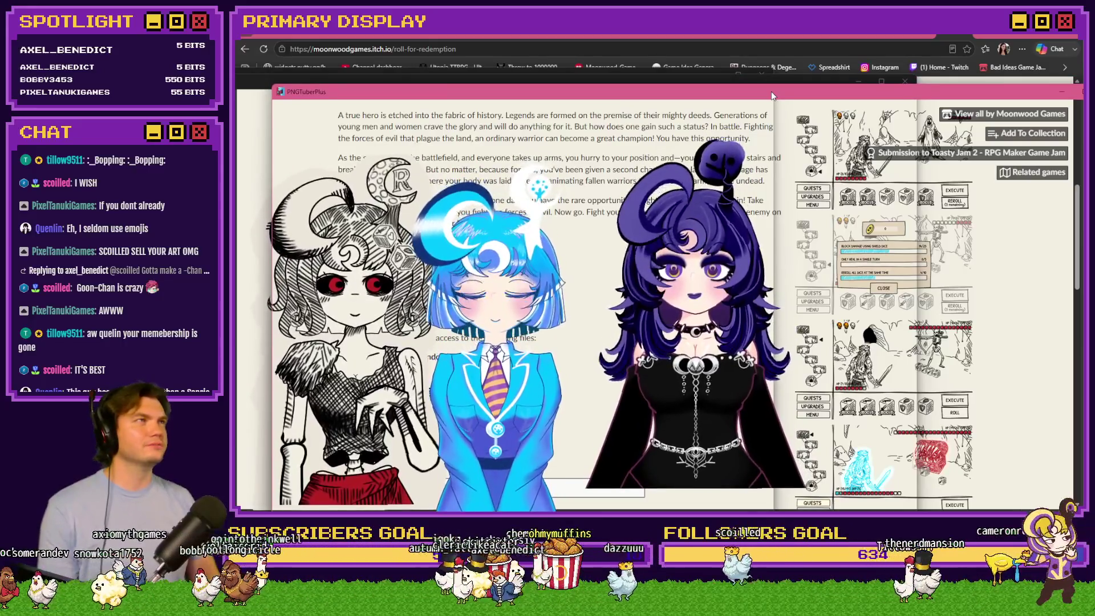
left_click(656, 106)
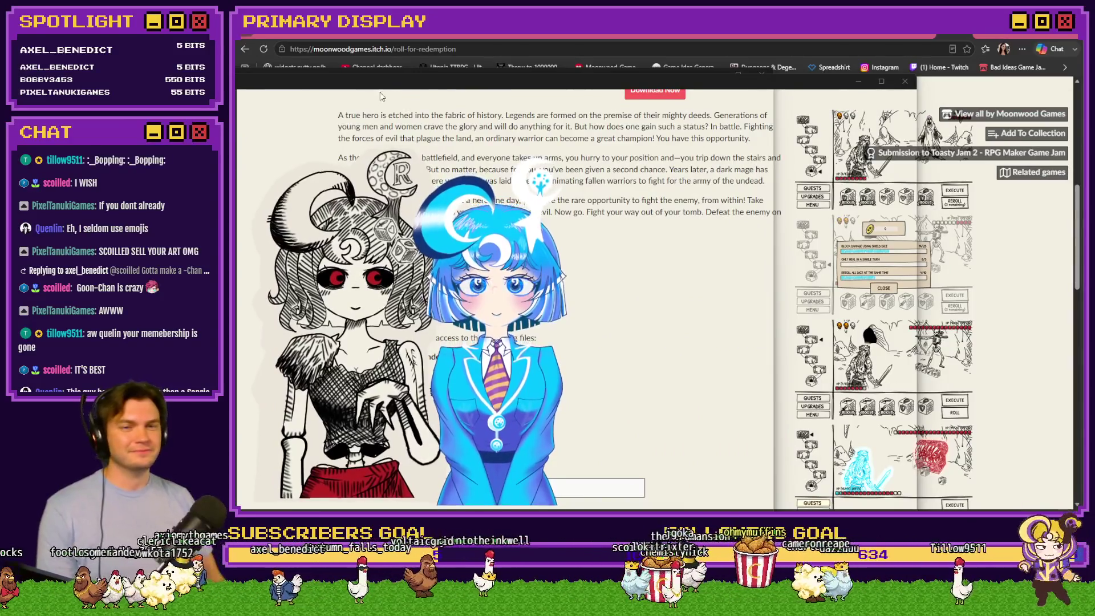
left_click(382, 96)
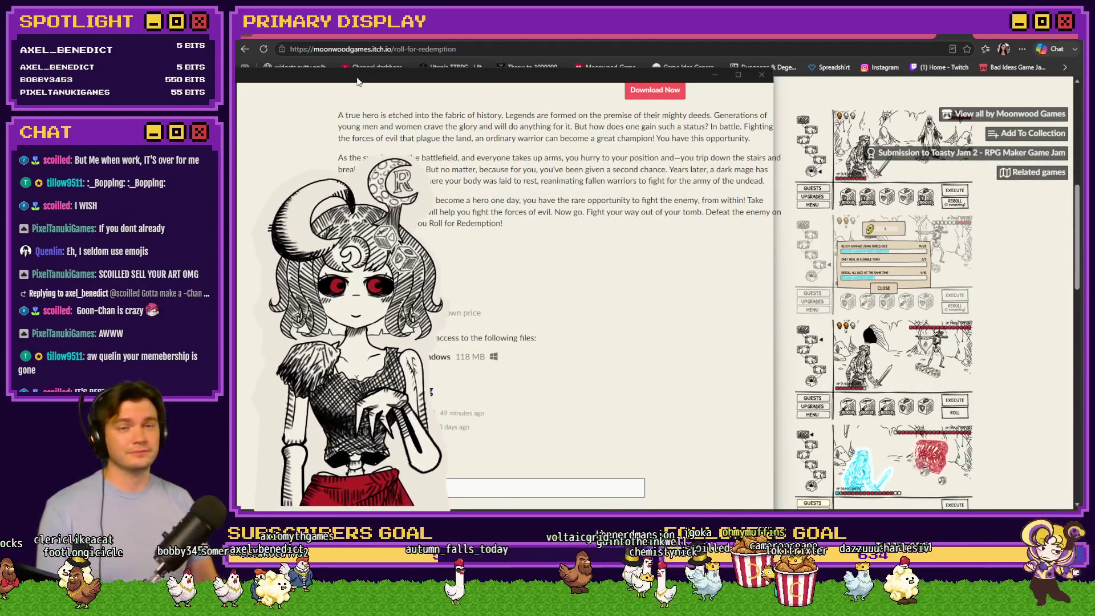
left_click_drag(358, 81, 624, 53)
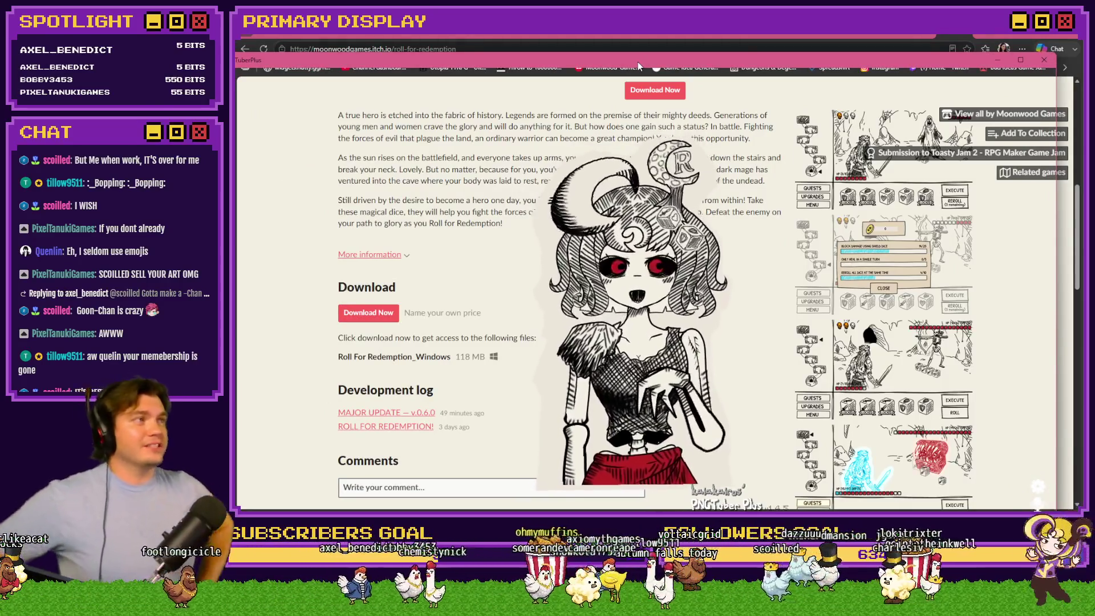
left_click(645, 107)
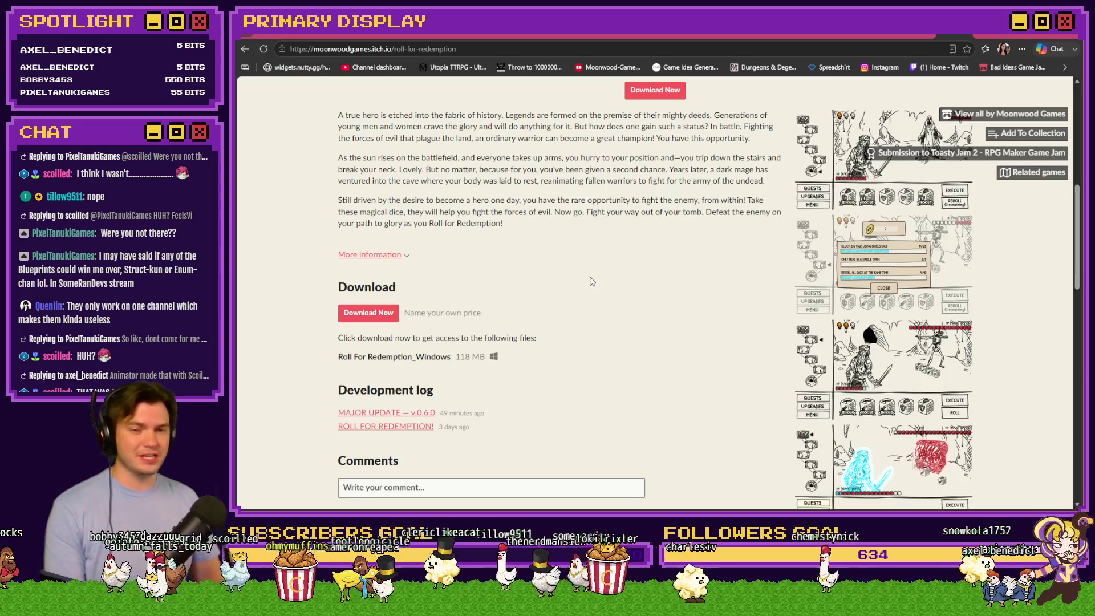
Scroll the Roll for Redemption page up toward the Run game embed.
scroll(591, 281, "up", 6)
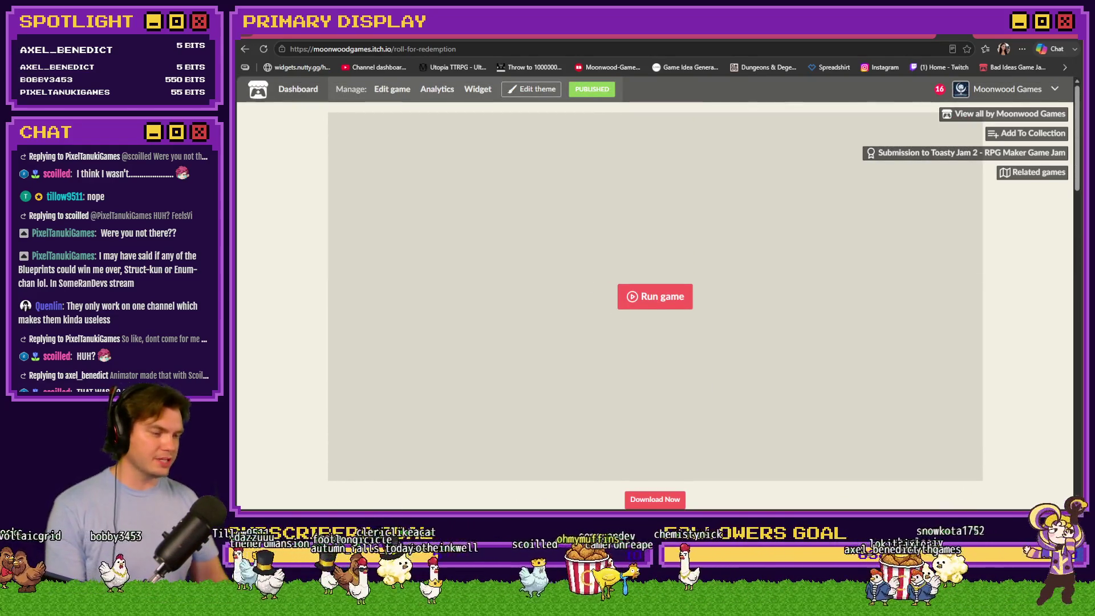
Open the Tomb of Vercilias Database on Common Events, then return to the browser.
key("alt+Tab")
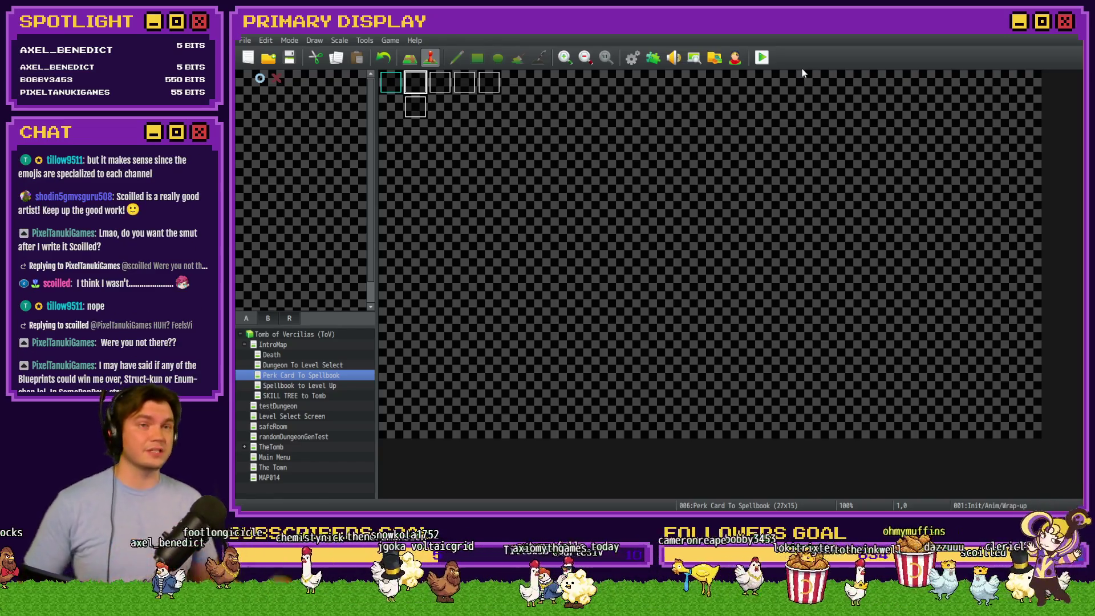
left_click(638, 60)
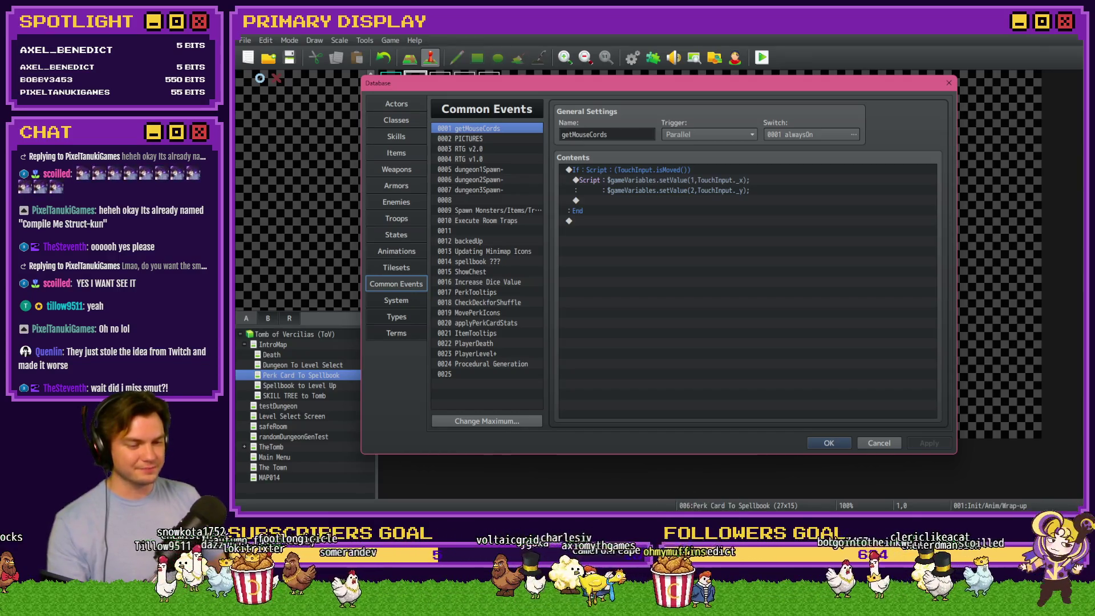
key("alt+Tab")
key("ctrl+Tab")
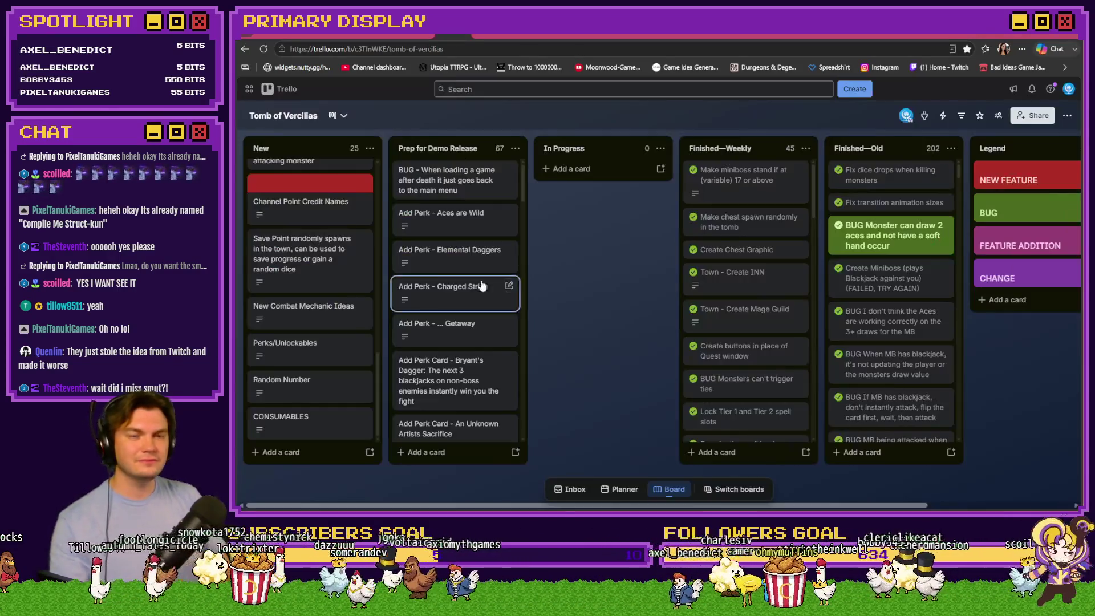
scroll(313, 274, "up", 10)
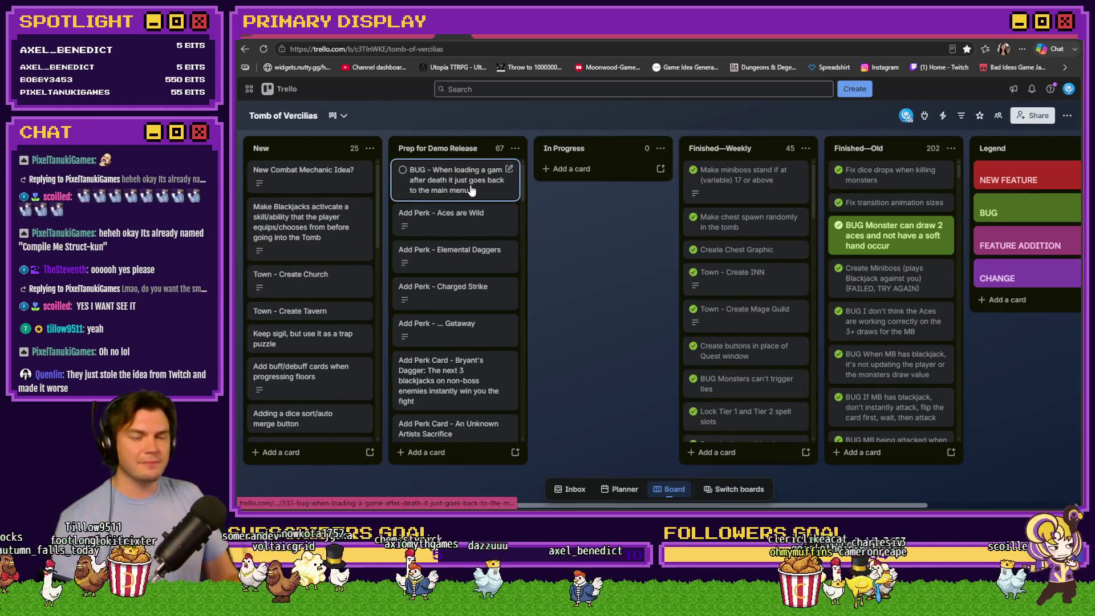
scroll(456, 302, "down", 3)
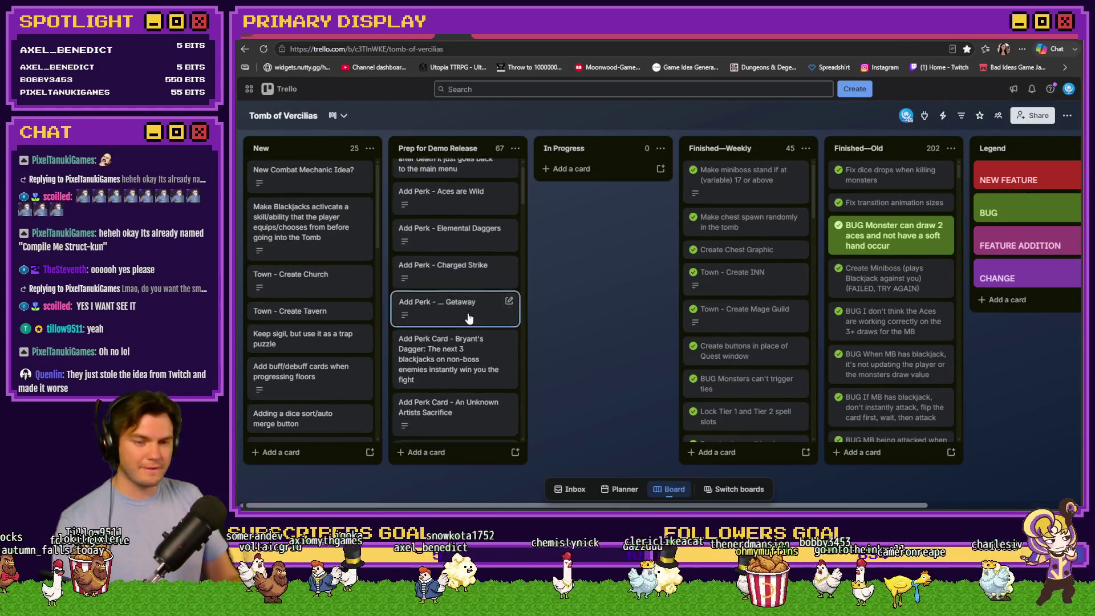
scroll(467, 318, "down", 3)
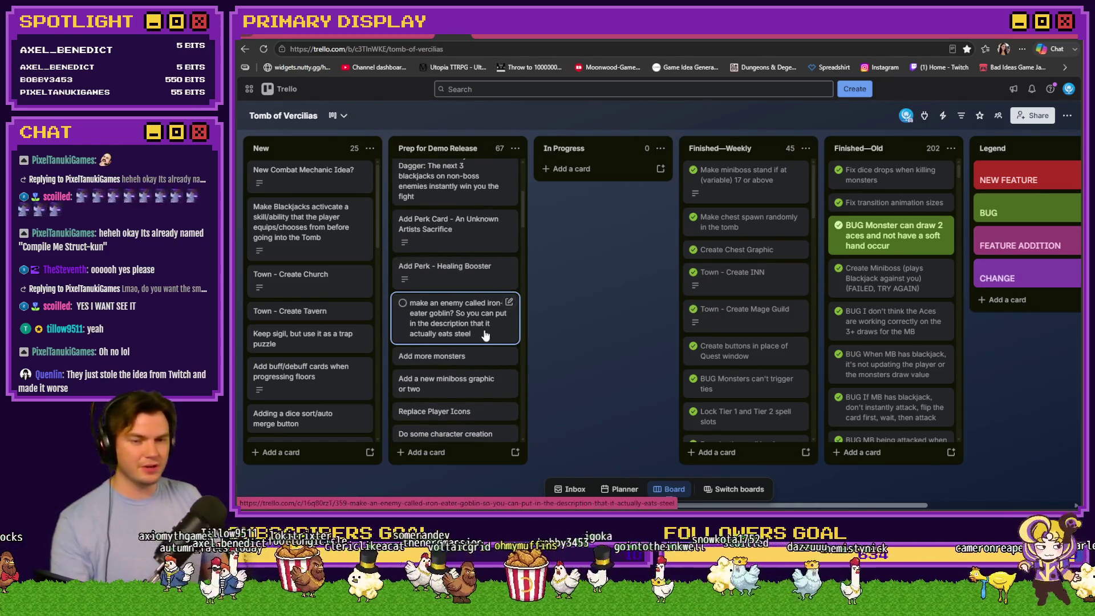
scroll(479, 328, "down", 1)
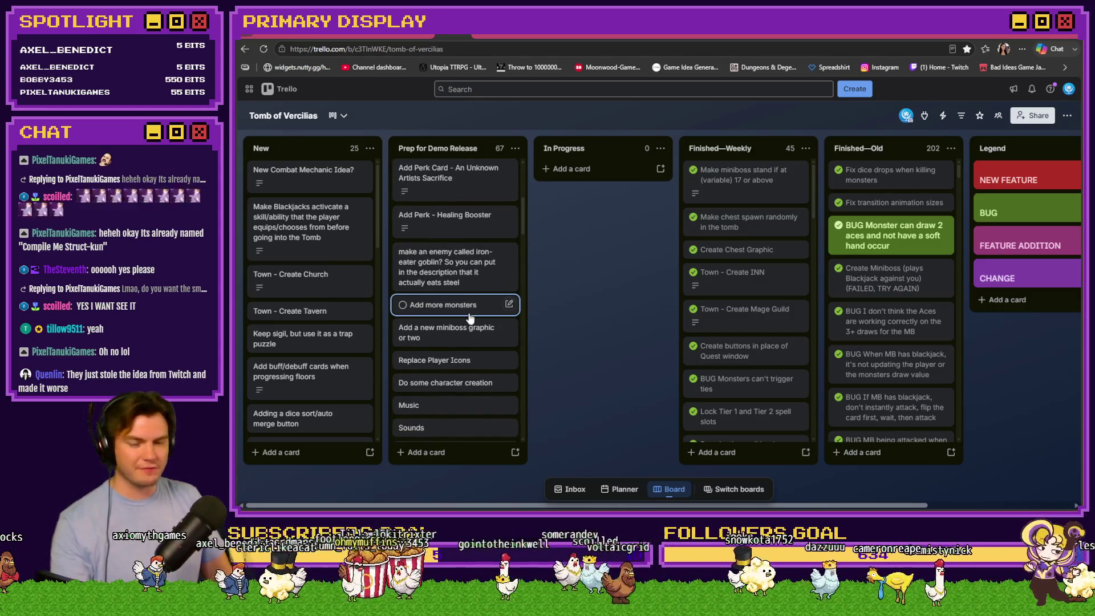
scroll(469, 317, "down", 1)
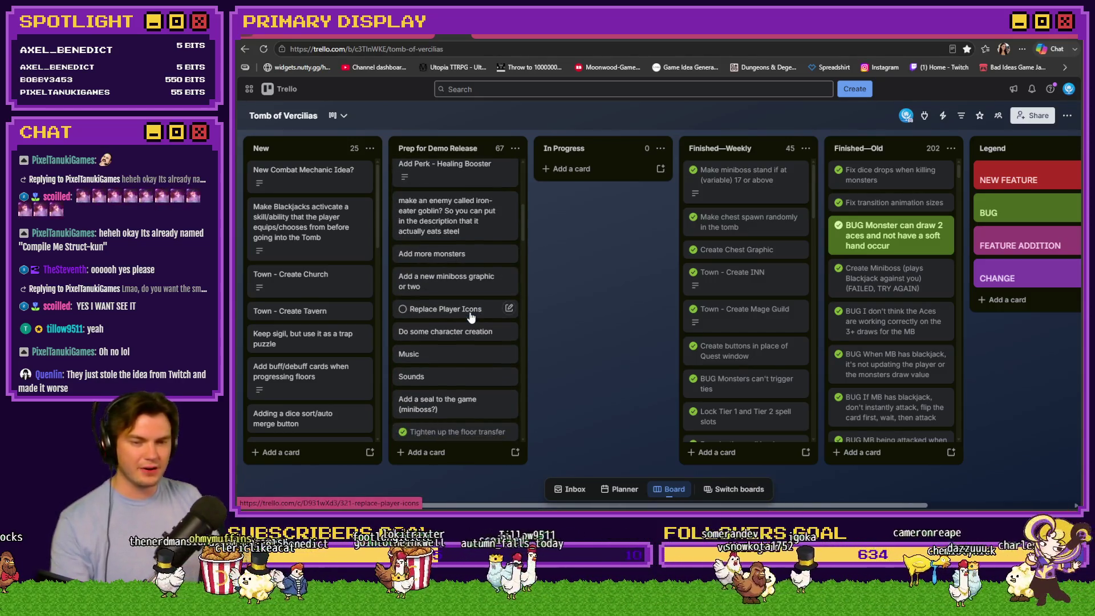
scroll(465, 416, "up", 5)
scroll(465, 416, "up", 1)
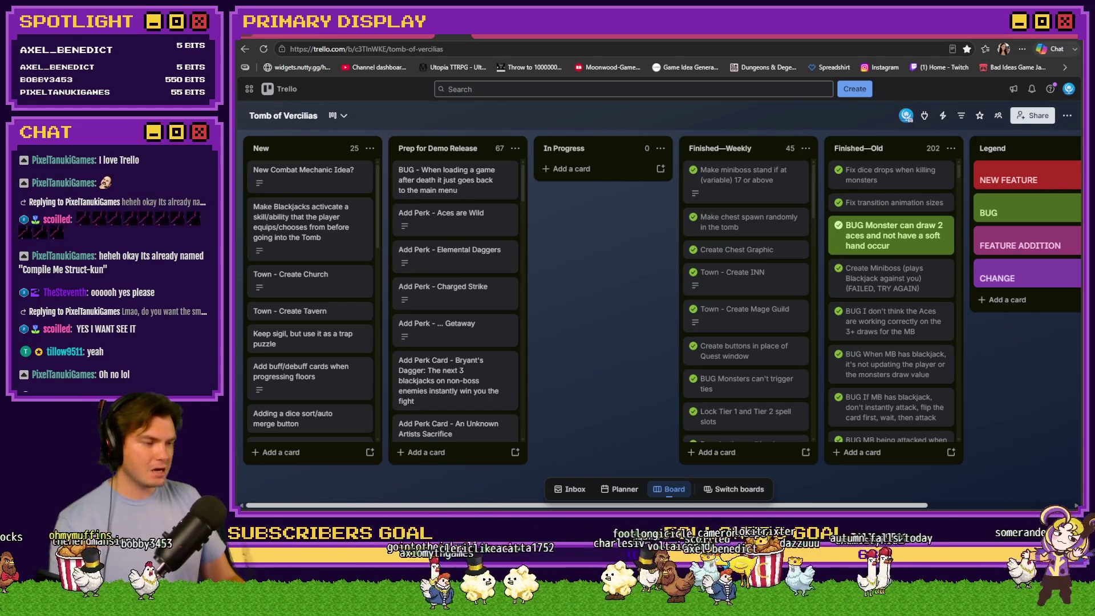
key("alt+Tab")
key("alt+Tab")
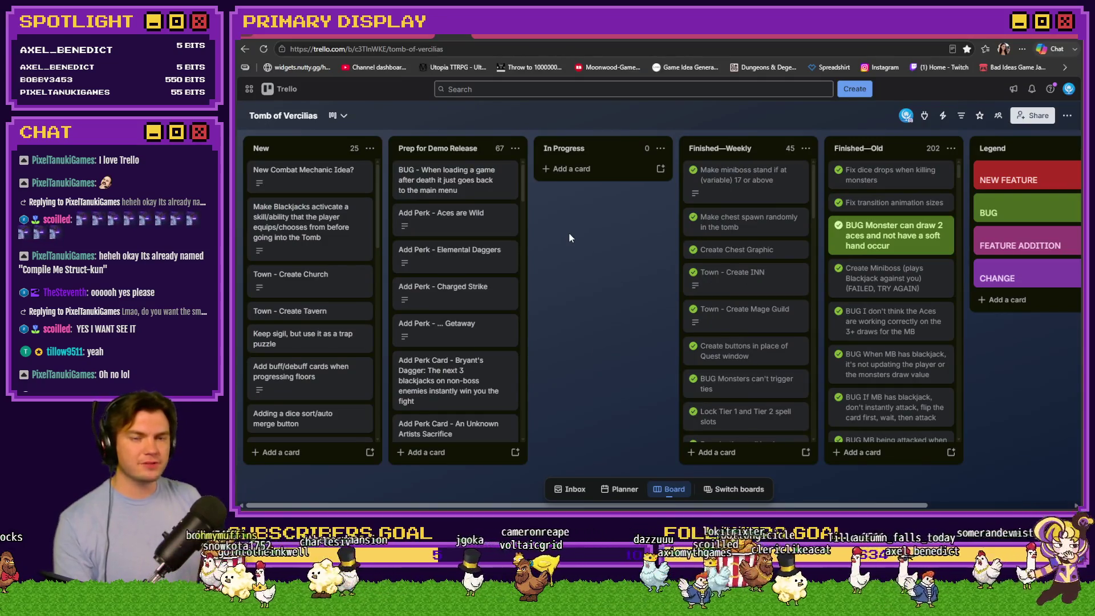
key("alt+Tab")
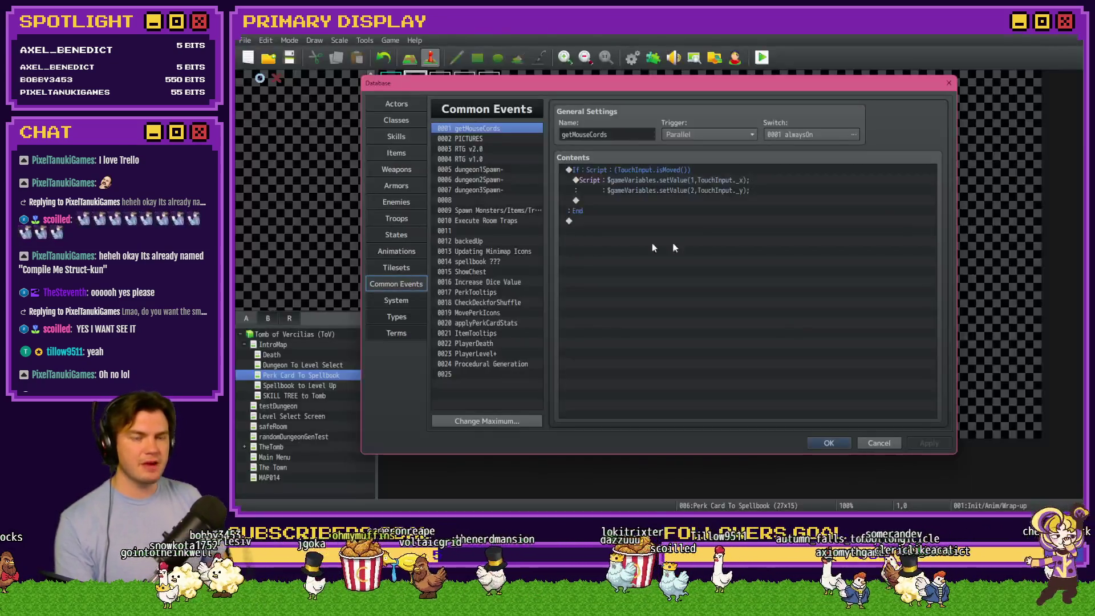
Set the player's start to the Main Menu map's top-left tile and launch a playtest.
left_click(821, 440)
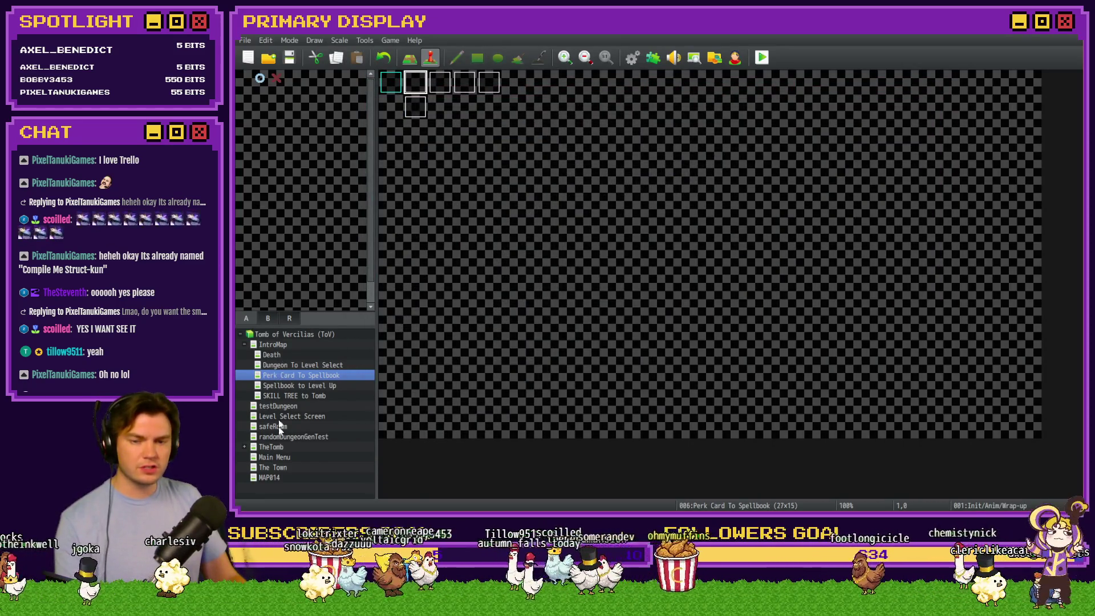
left_click(280, 456)
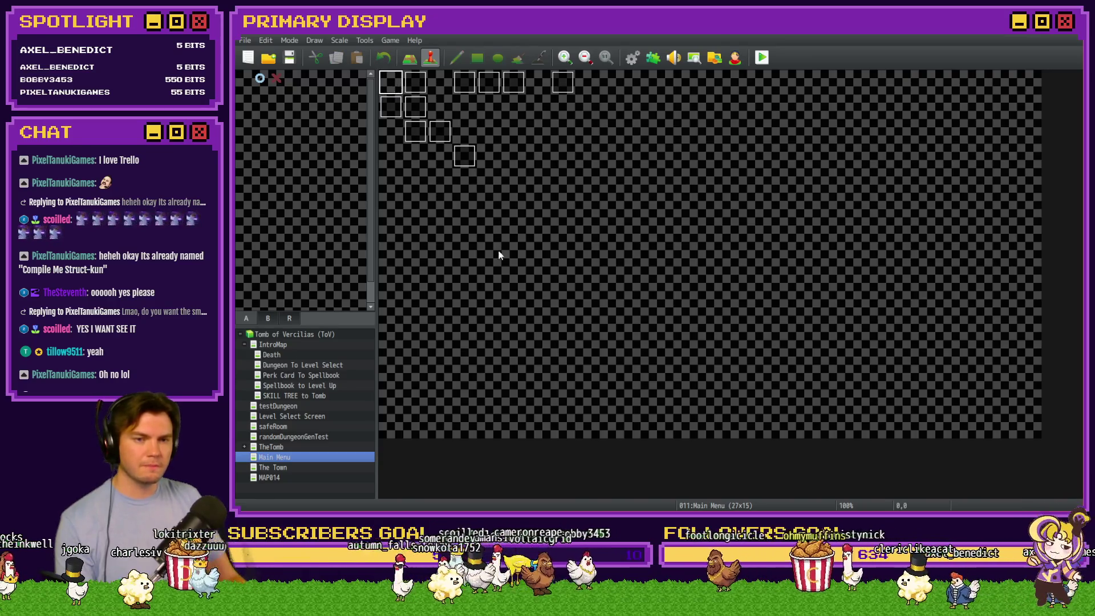
right_click(392, 79)
left_click(522, 217)
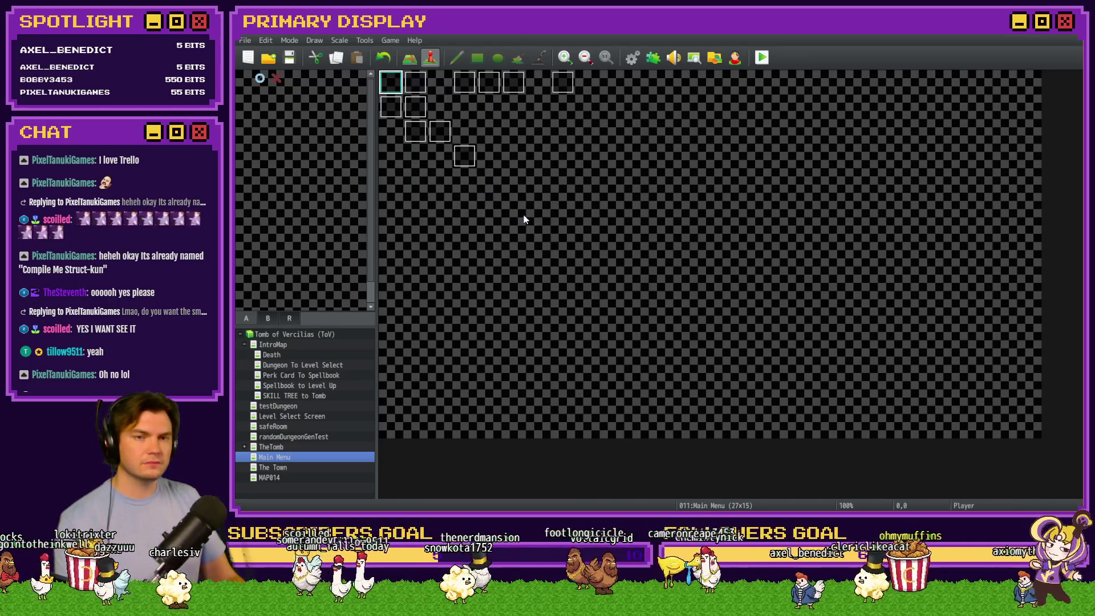
left_click(761, 57)
left_click(624, 288)
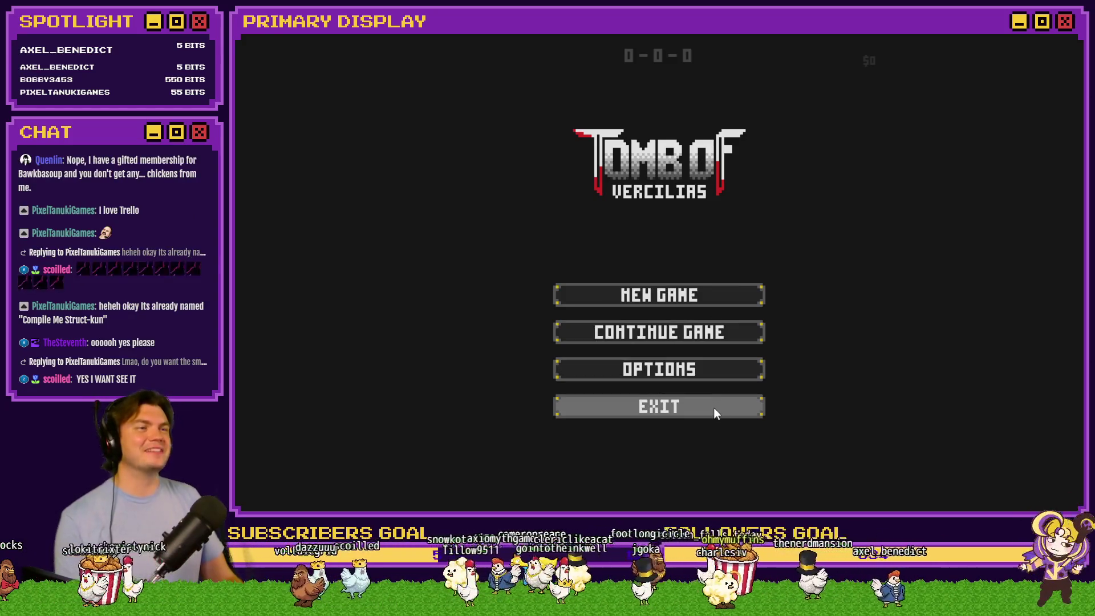
Look over the Options screen, then delete Save File 1 from the Continue Game slot list.
left_click(712, 367)
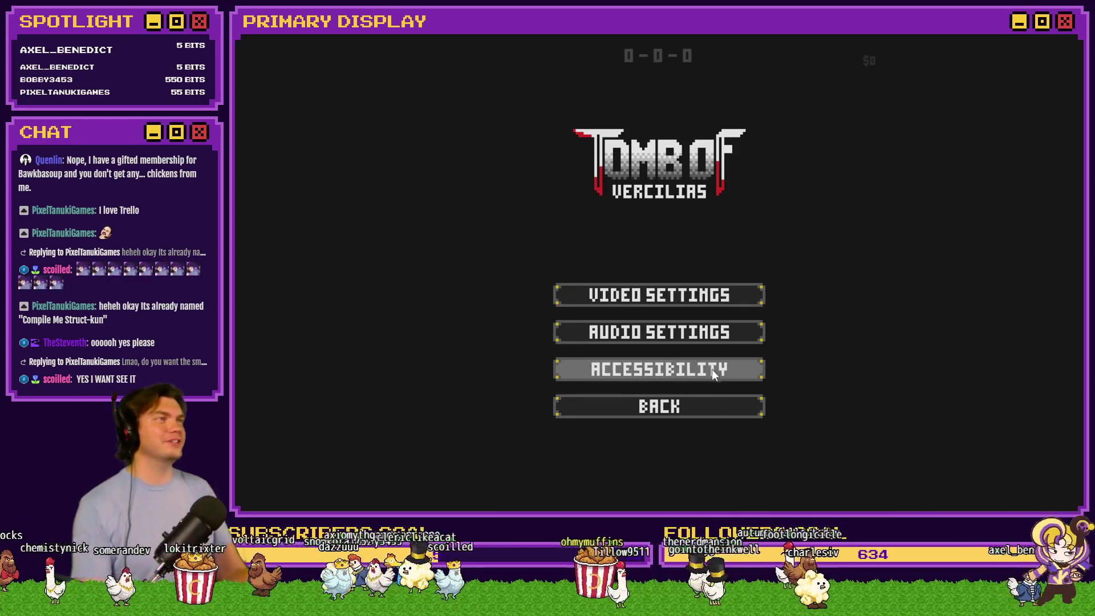
left_click(657, 408)
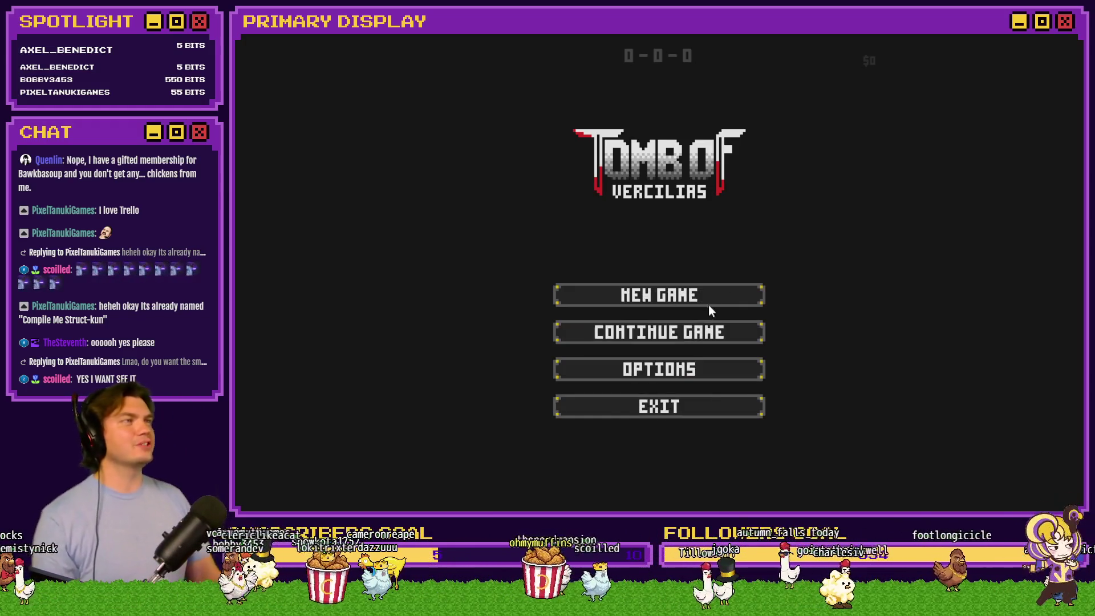
left_click(732, 335)
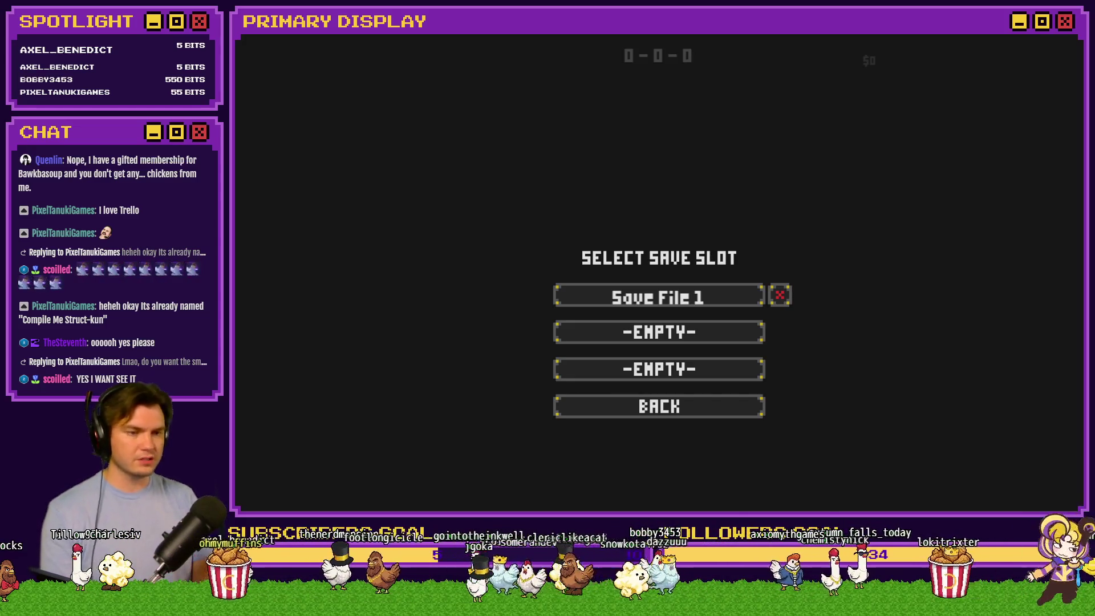
left_click(779, 295)
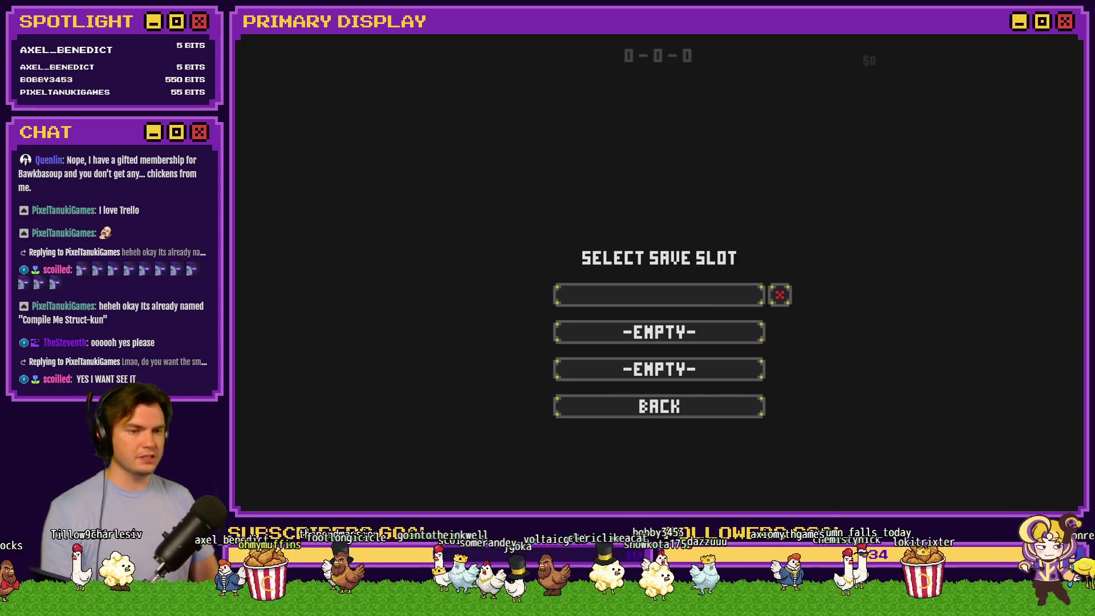
left_click(682, 415)
Confirm Save File 1 is gone, then start a New Game in the first empty slot.
left_click(708, 333)
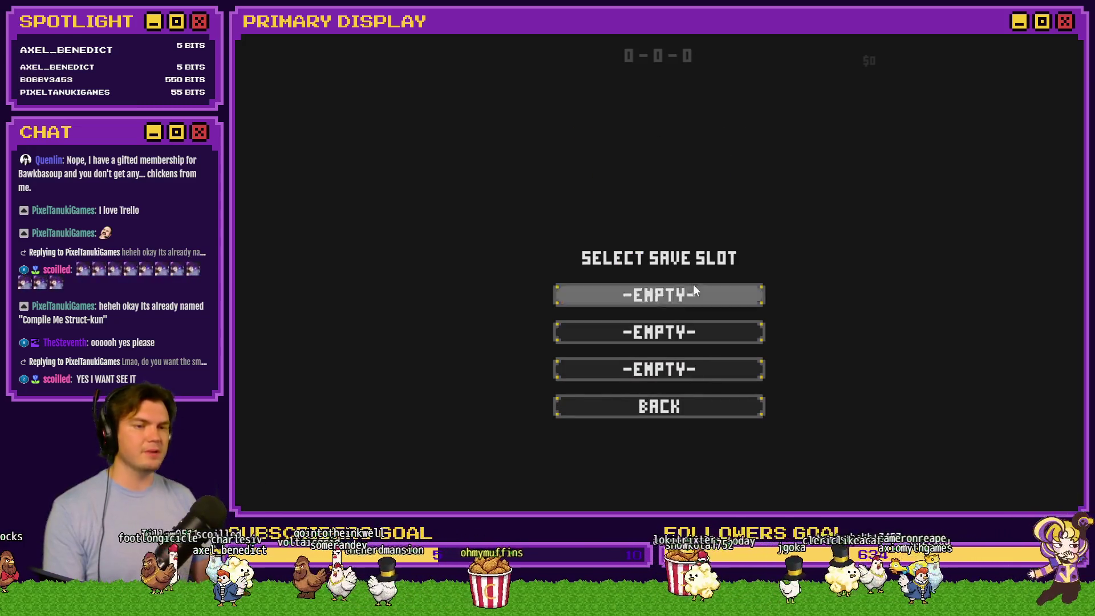
left_click(708, 412)
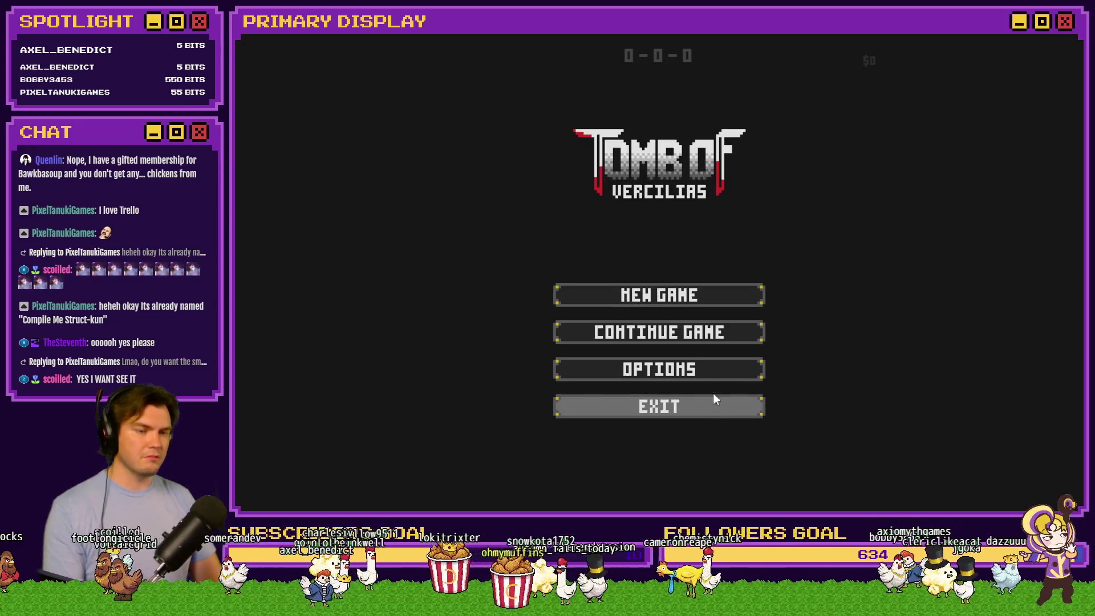
left_click(689, 296)
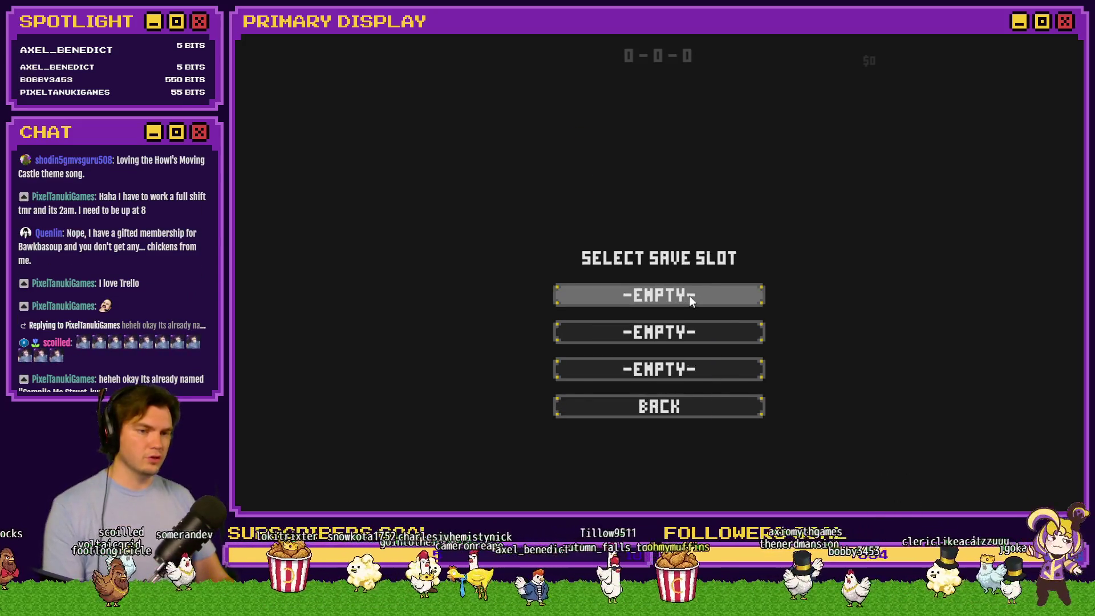
left_click(689, 295)
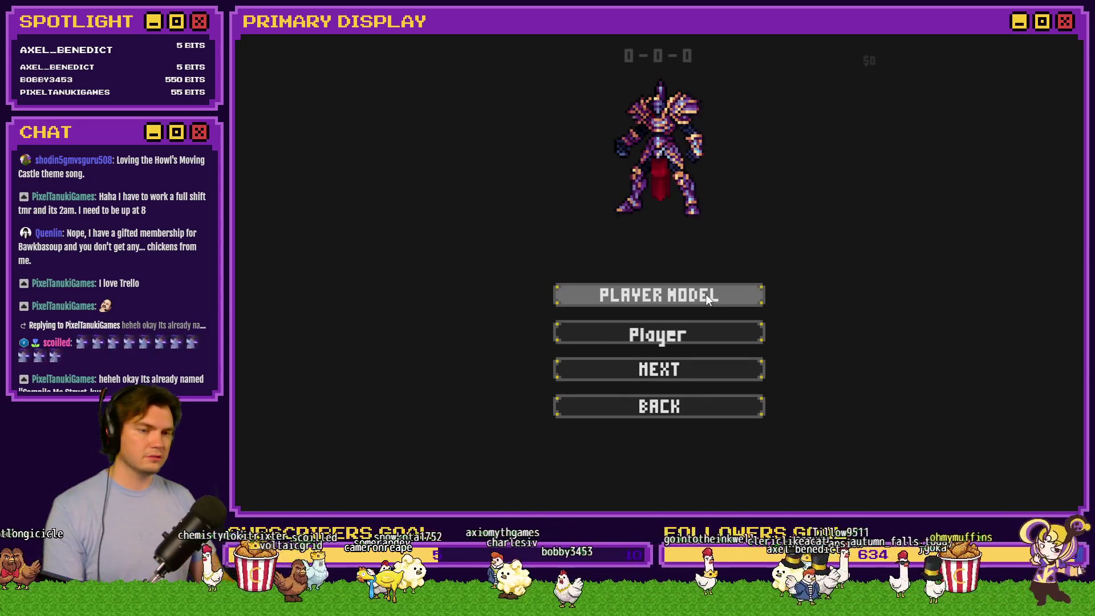
Cycle the player models until the blue-haired swordswoman is selected.
left_click(706, 295)
left_click(706, 294)
left_click(706, 293)
left_click(707, 293)
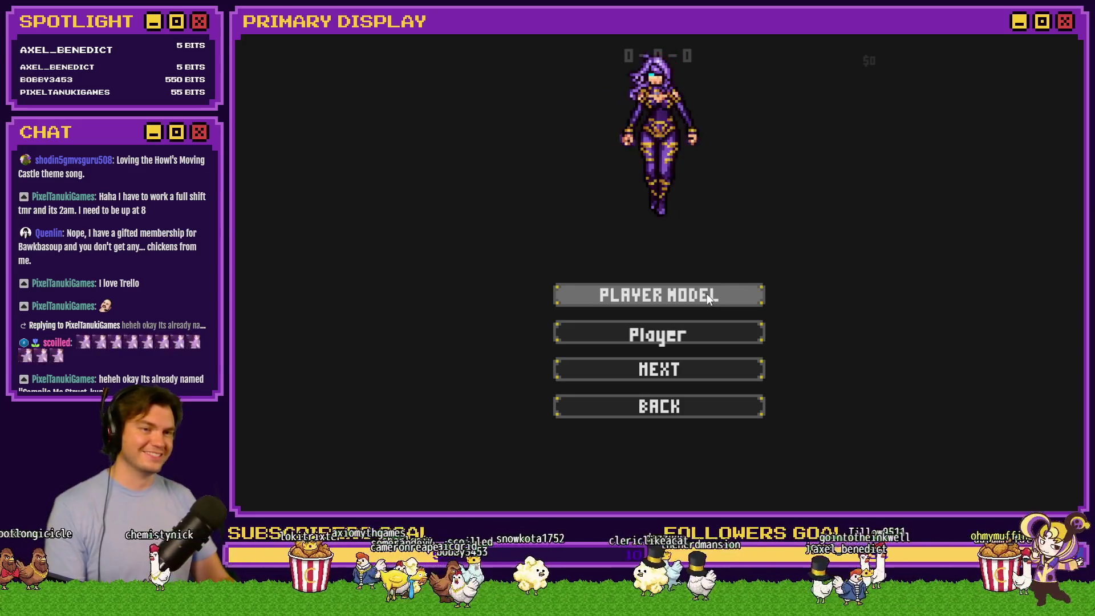
left_click(706, 293)
left_click(707, 293)
left_click(706, 294)
left_click(706, 294)
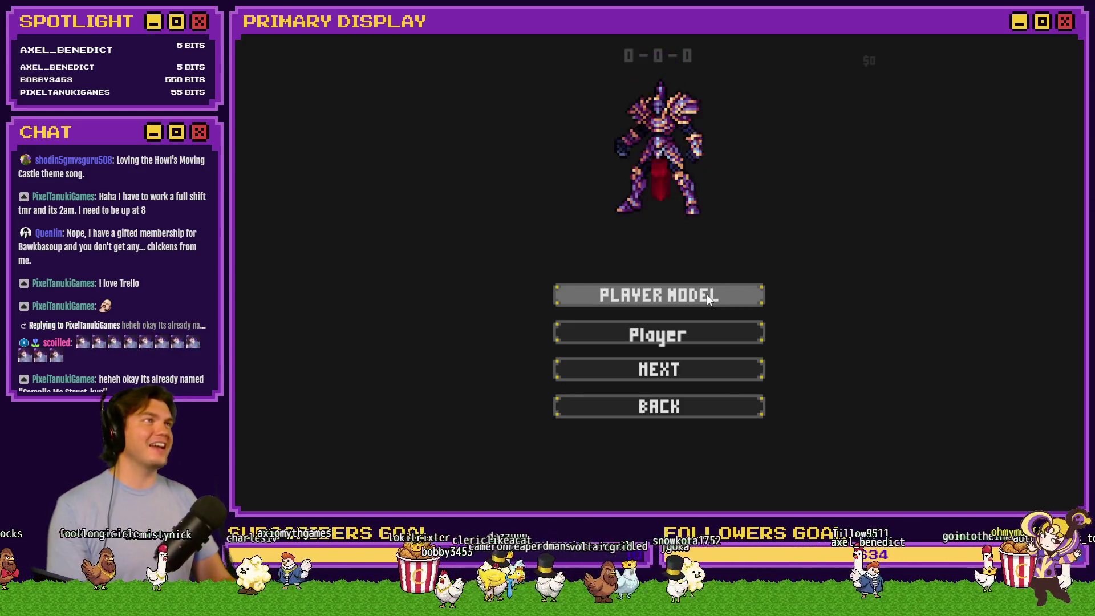
left_click(707, 295)
left_click(706, 294)
left_click(707, 294)
left_click(707, 294)
left_click(707, 294)
left_click(707, 294)
left_click(707, 294)
left_click(706, 294)
left_click(707, 294)
left_click(707, 295)
Rename the hero to 'Playera' and continue past the Vercilias story intro.
left_click(700, 330)
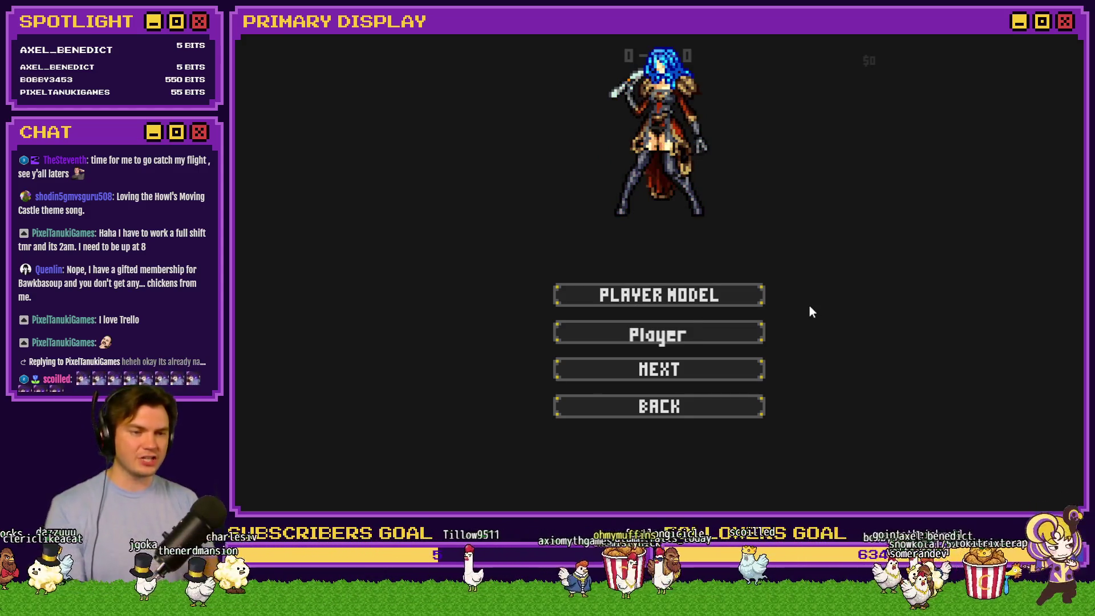
type("a")
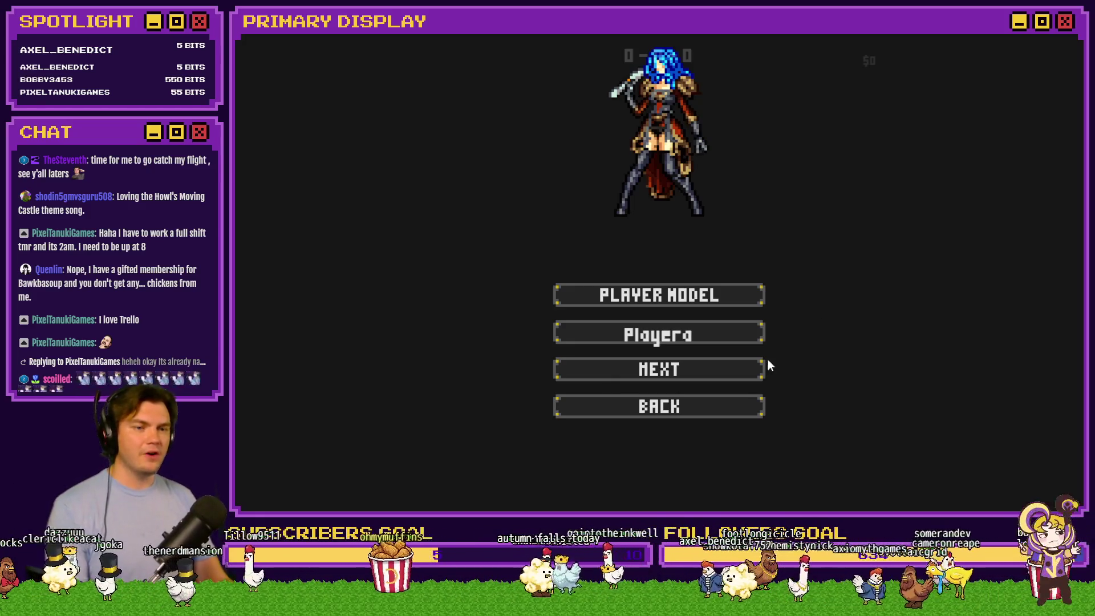
left_click(707, 367)
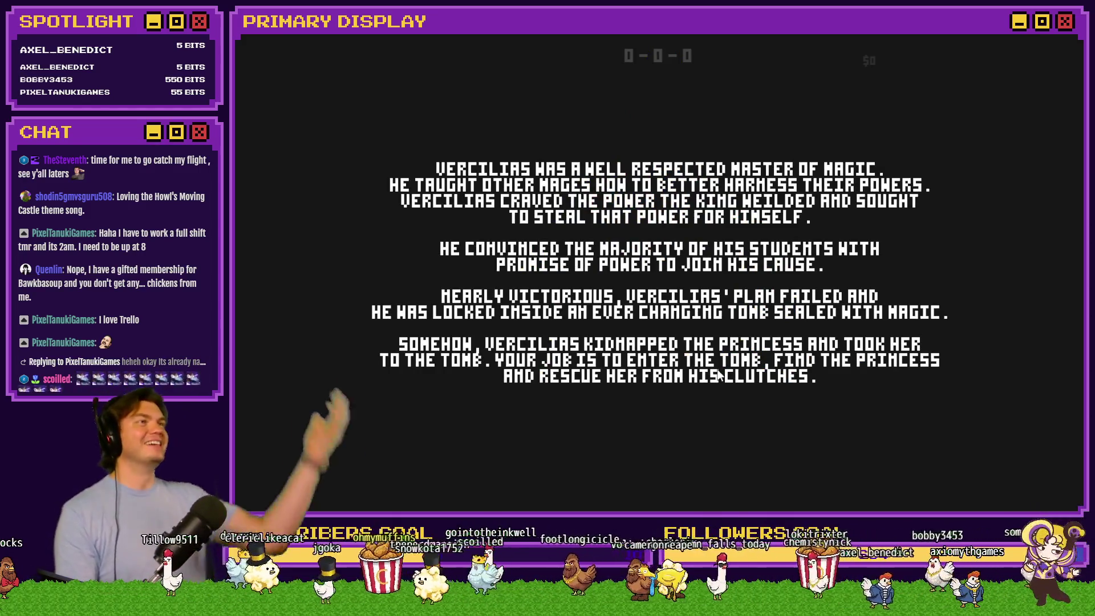
left_click(714, 391)
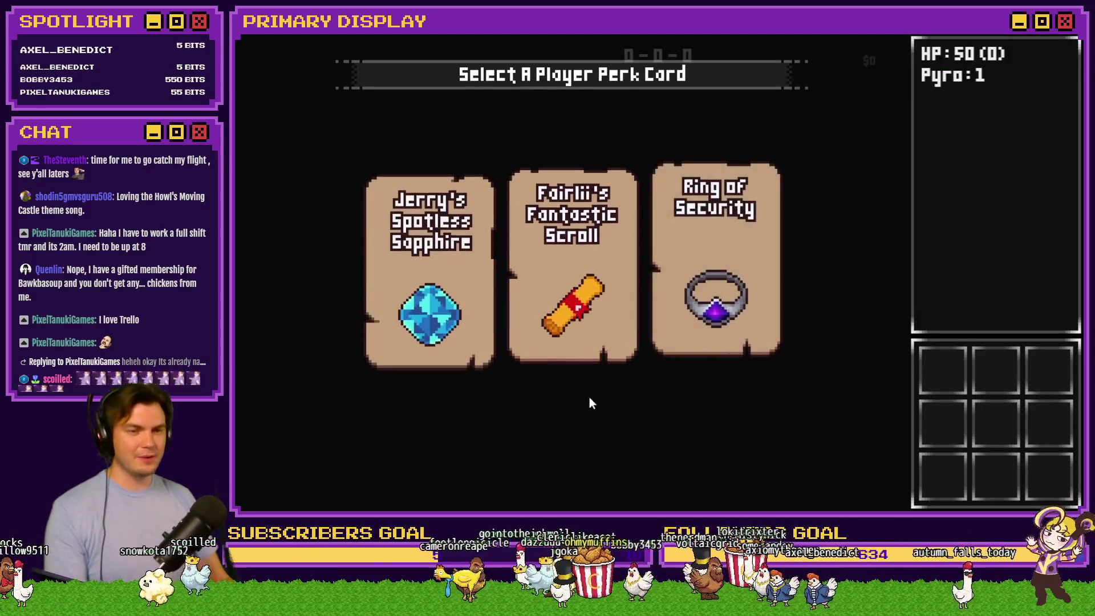
Take the Ring of Security perk and walk forward through the locked door.
left_click(735, 286)
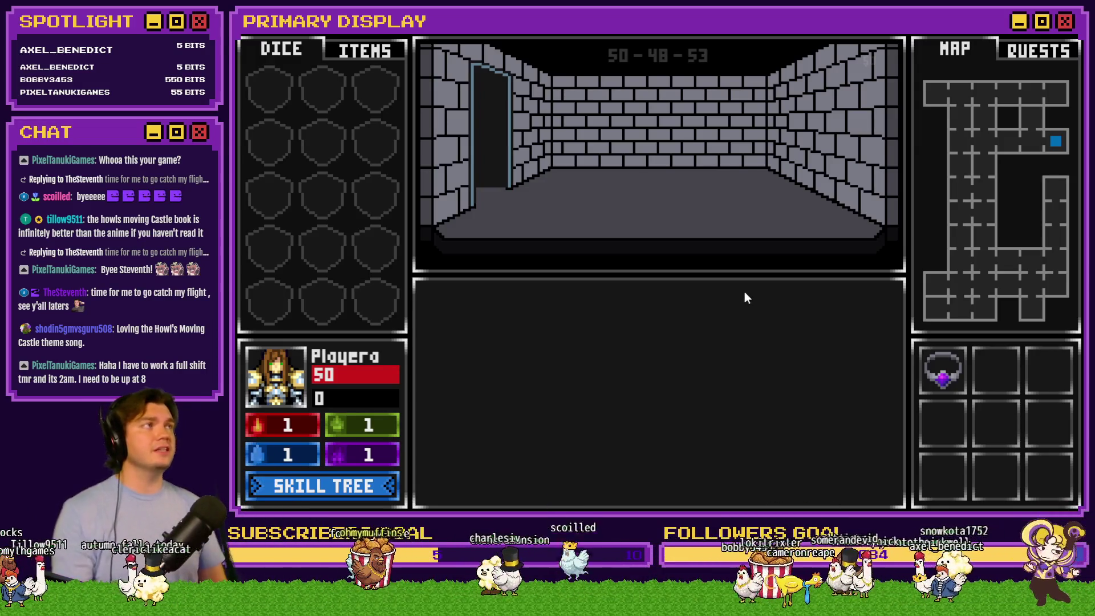
key("w")
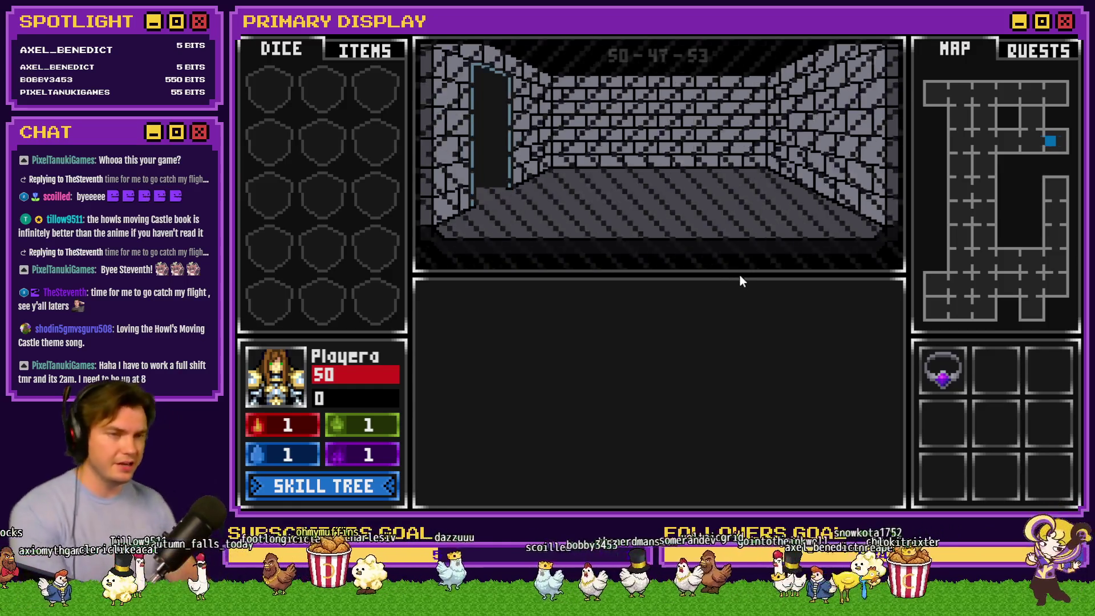
key("w")
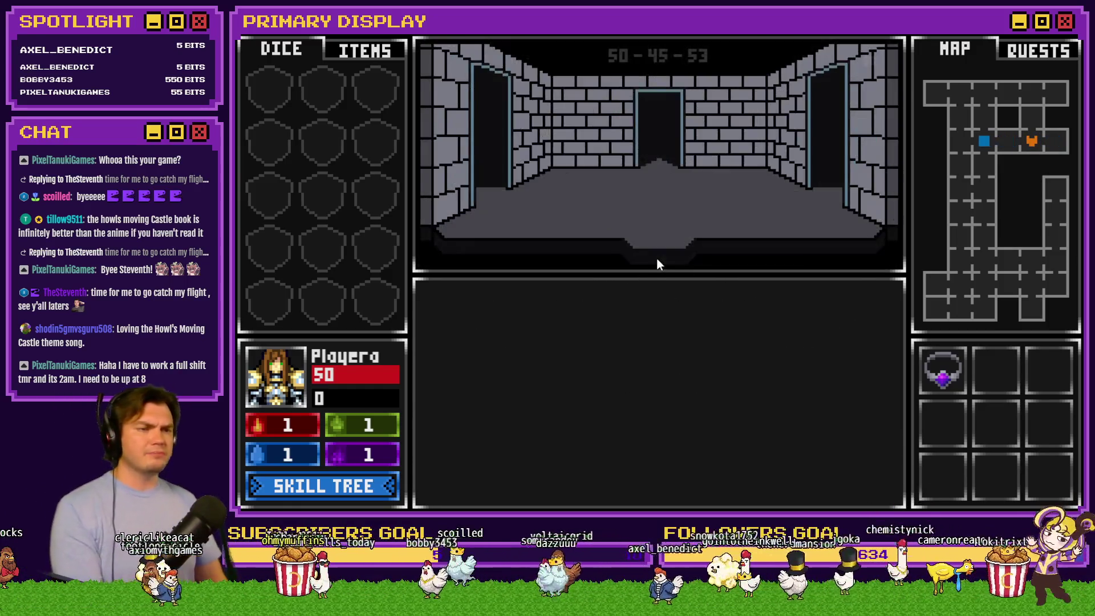
Advance into the Gargoyle room, then leave fullscreen and close the playtest window.
key("w")
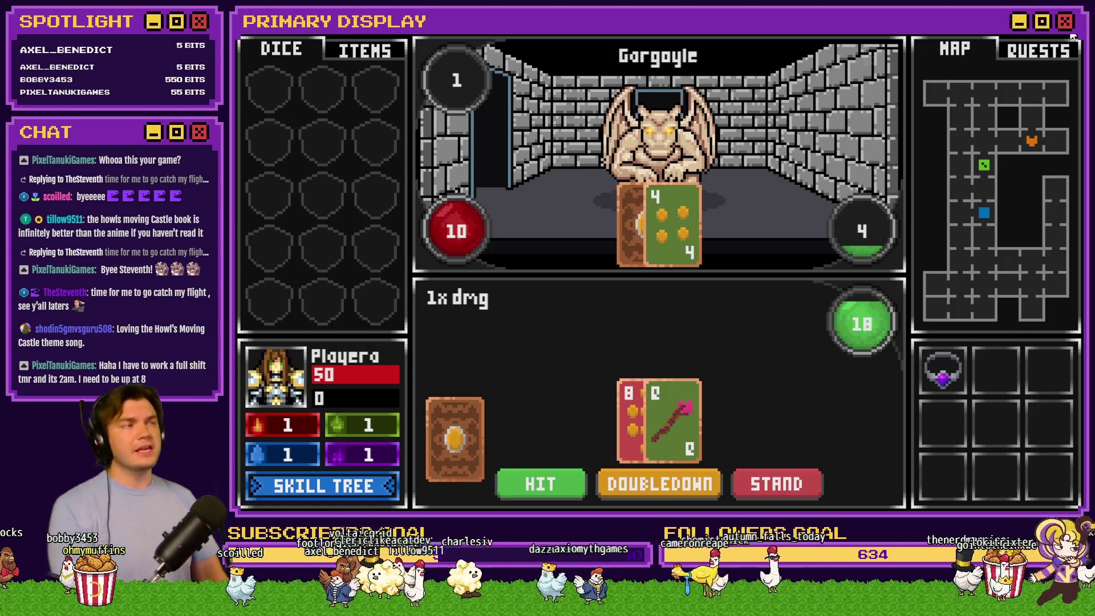
key("F4")
left_click(982, 90)
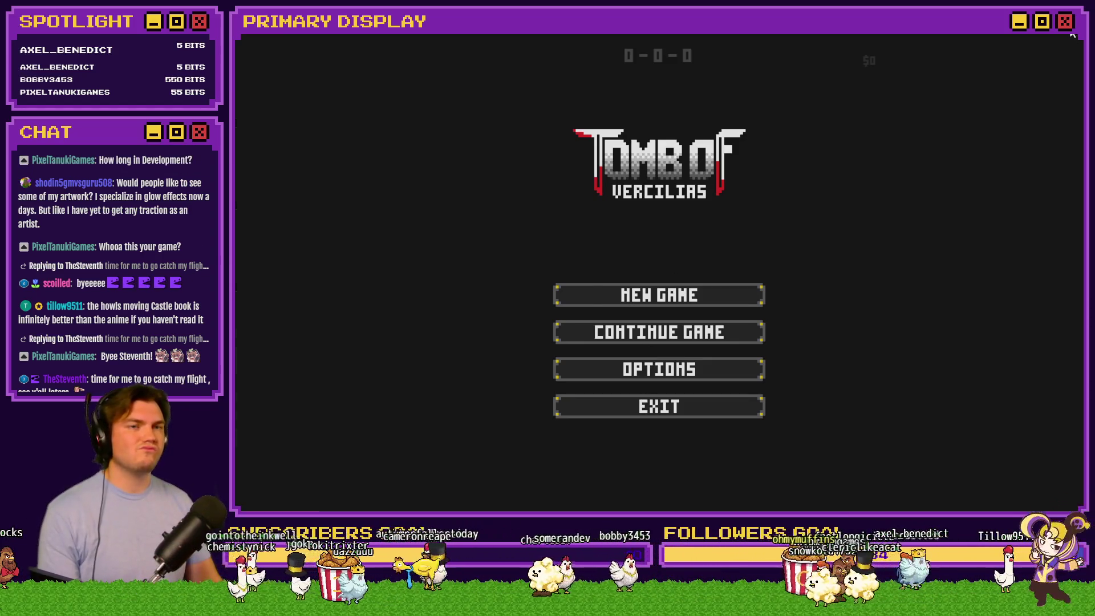
Add a 'Make a new Main Menu' card to Trello's Prep for Demo Release list, then relaunch the playtest.
left_click(1072, 41)
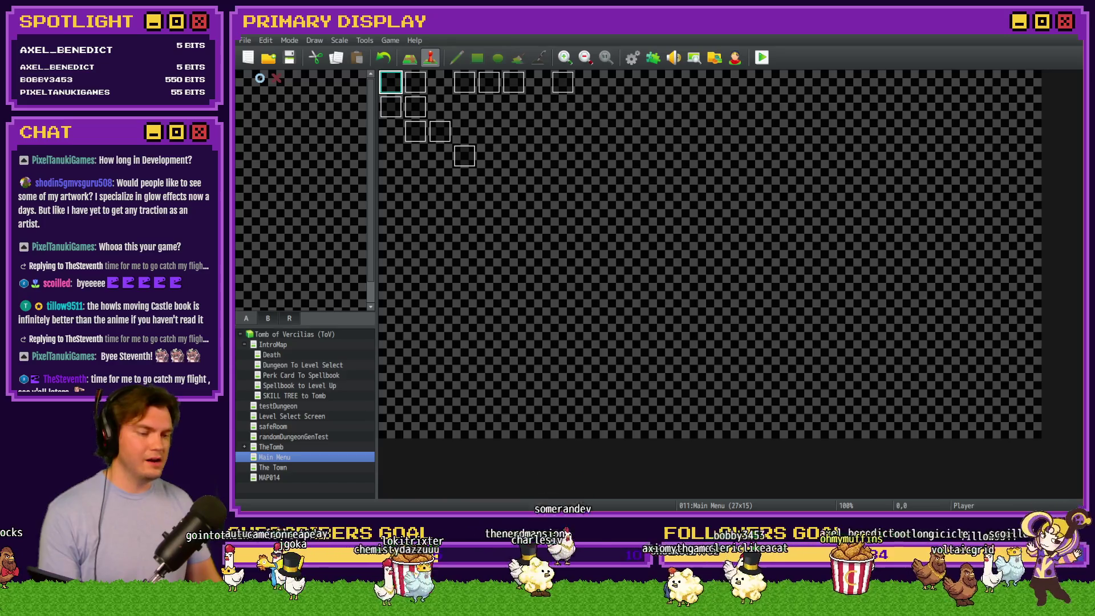
key("alt+Tab")
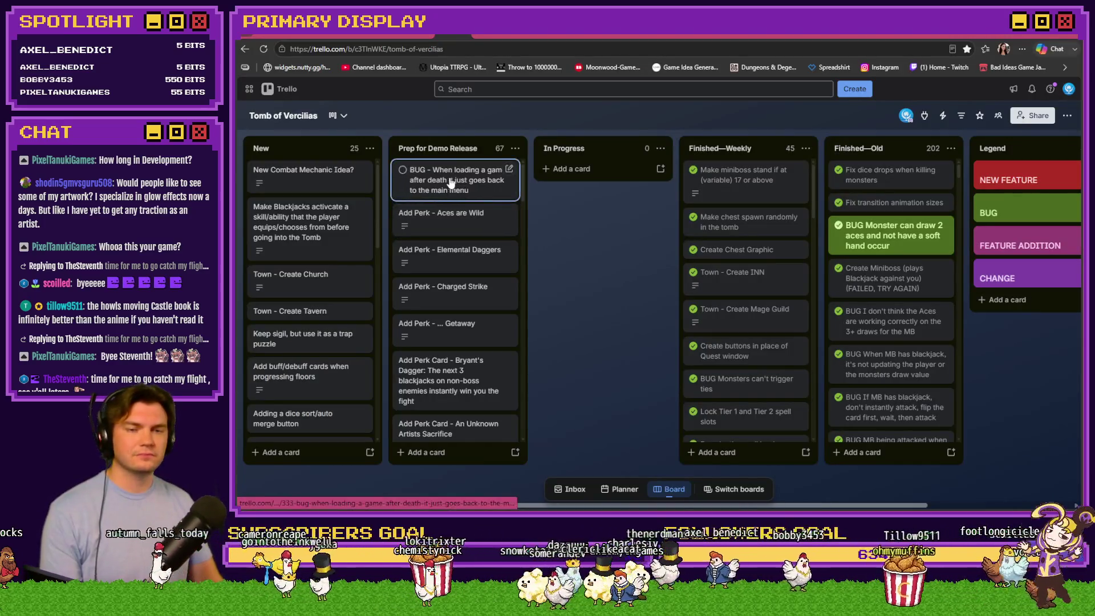
type("n")
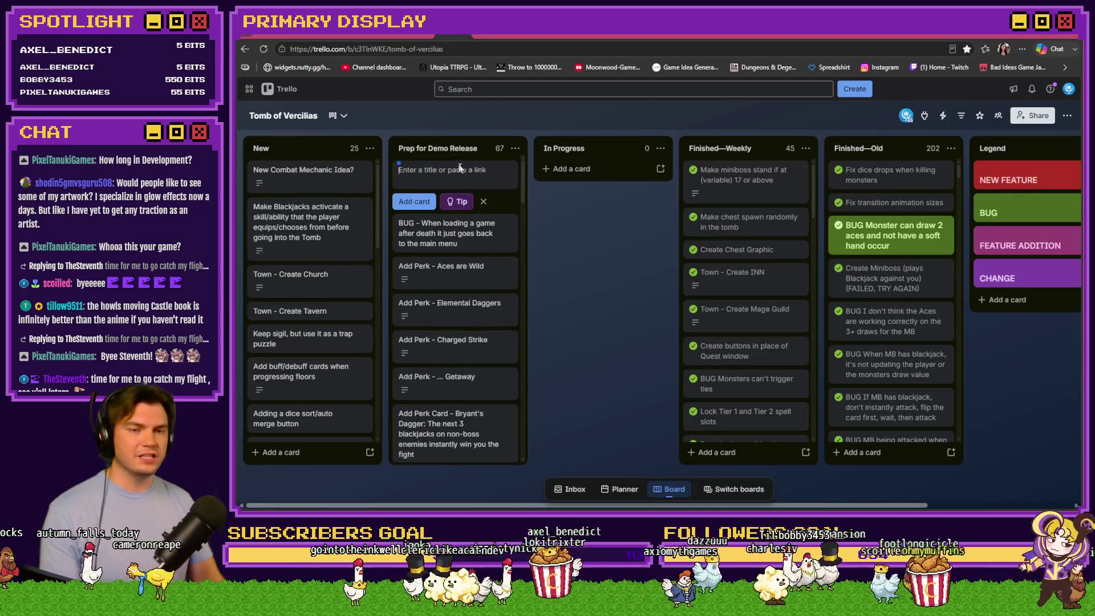
type("Mak")
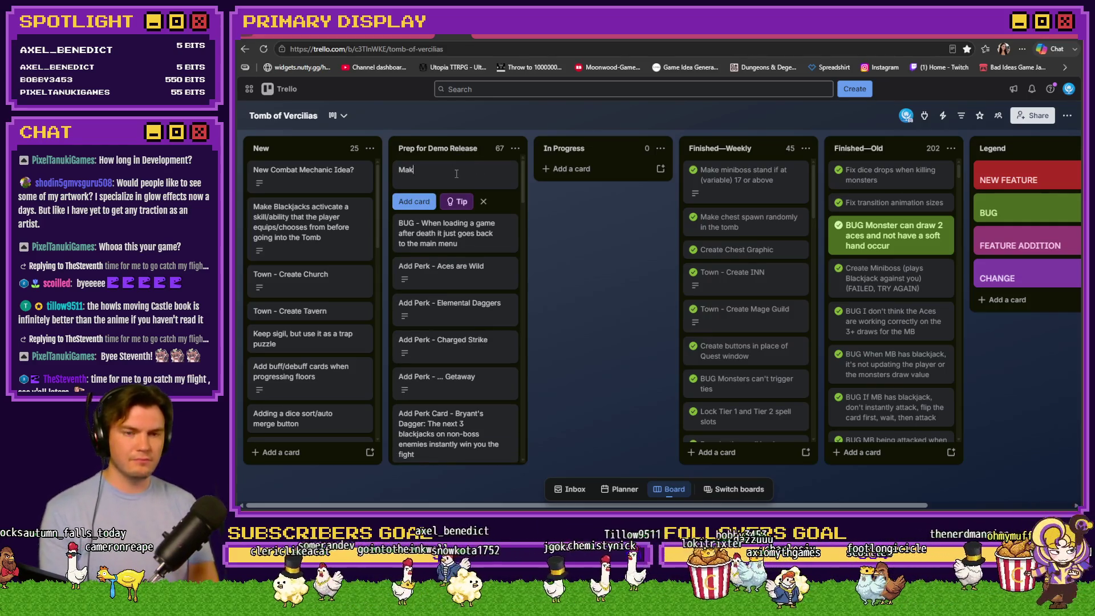
type("e a new Main Menu")
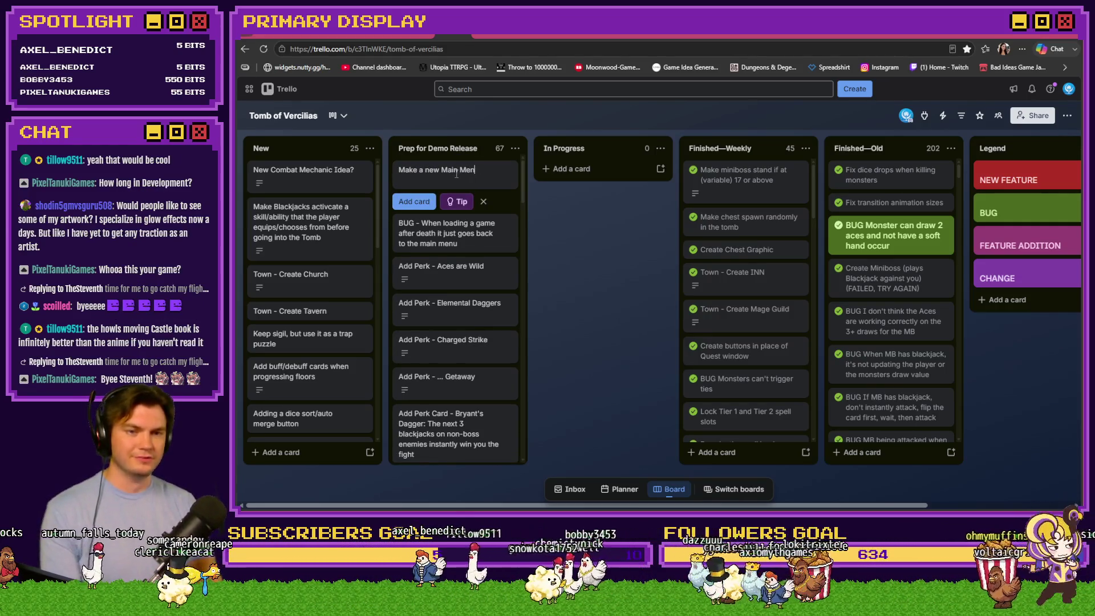
left_click(414, 202)
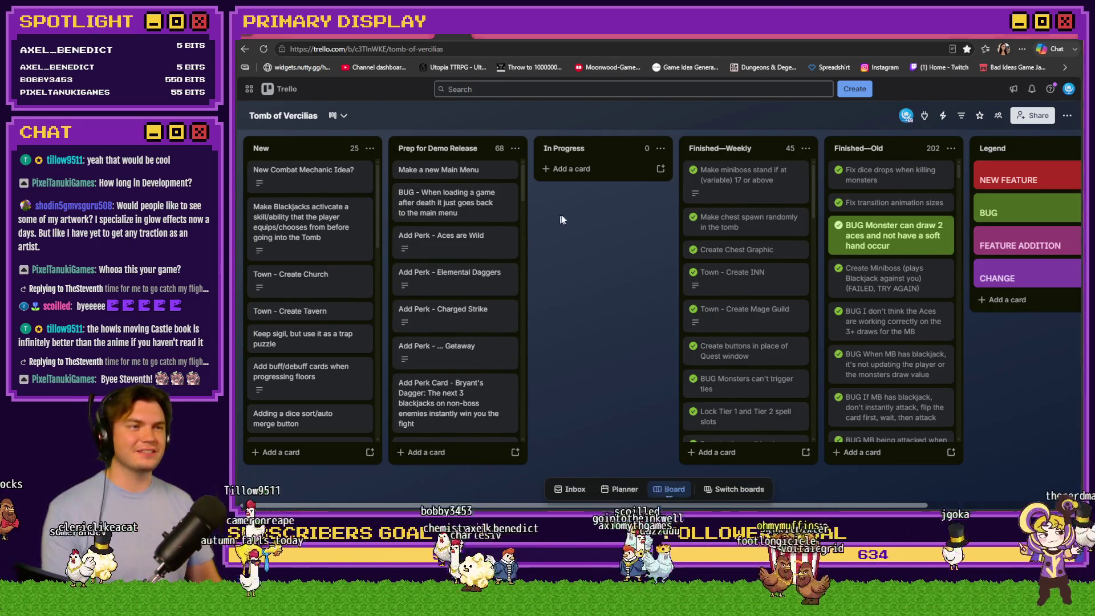
key("alt+Tab")
left_click(762, 57)
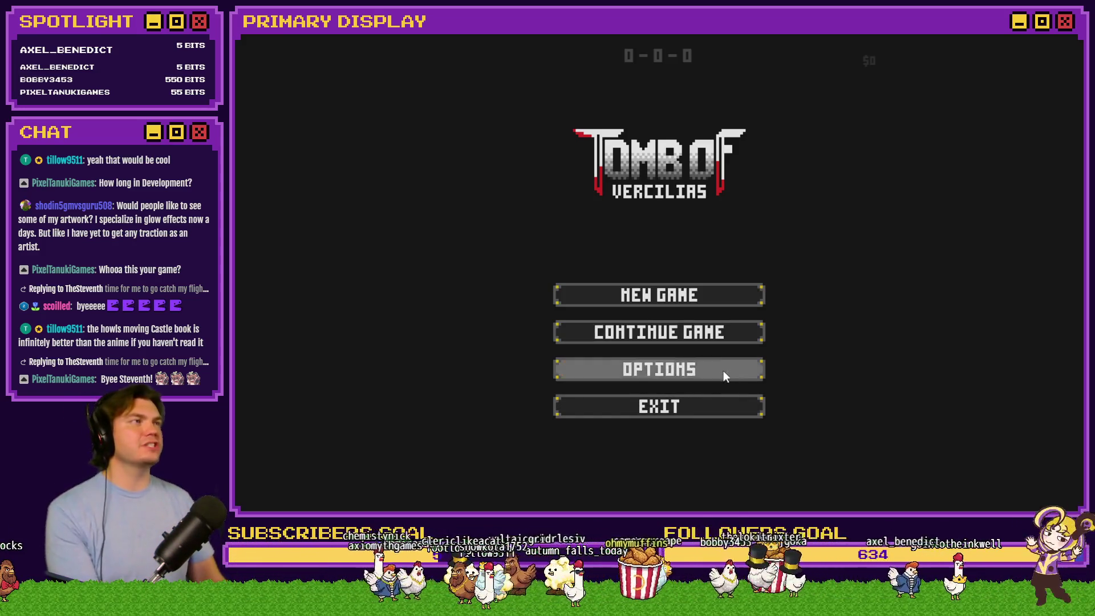
Peek at Options and the New Game save slots, then exit the playtest and switch to Photoshop.
left_click(707, 374)
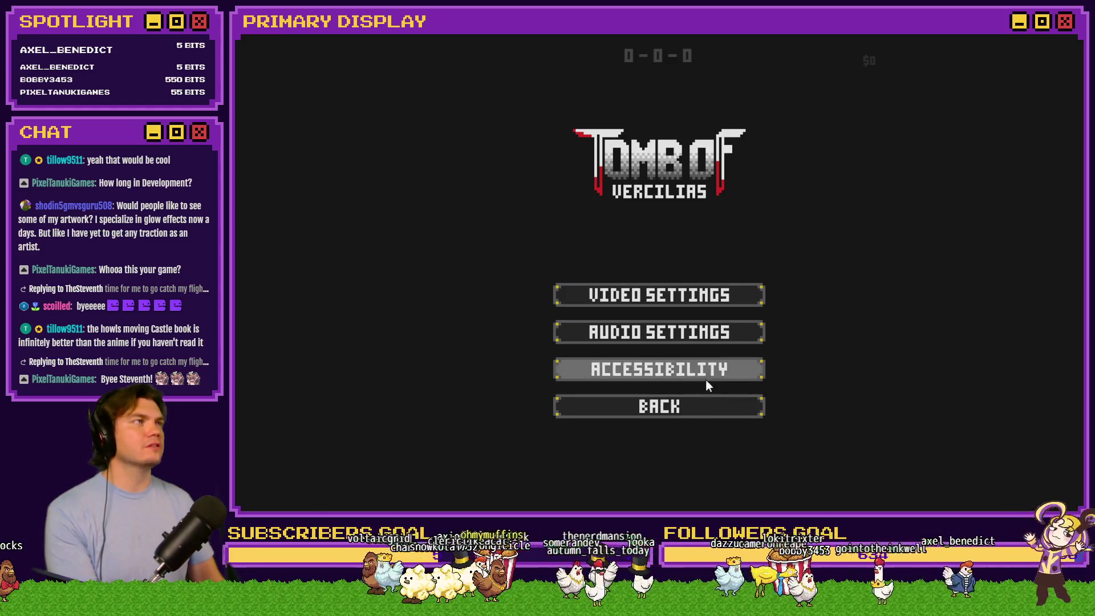
left_click(706, 406)
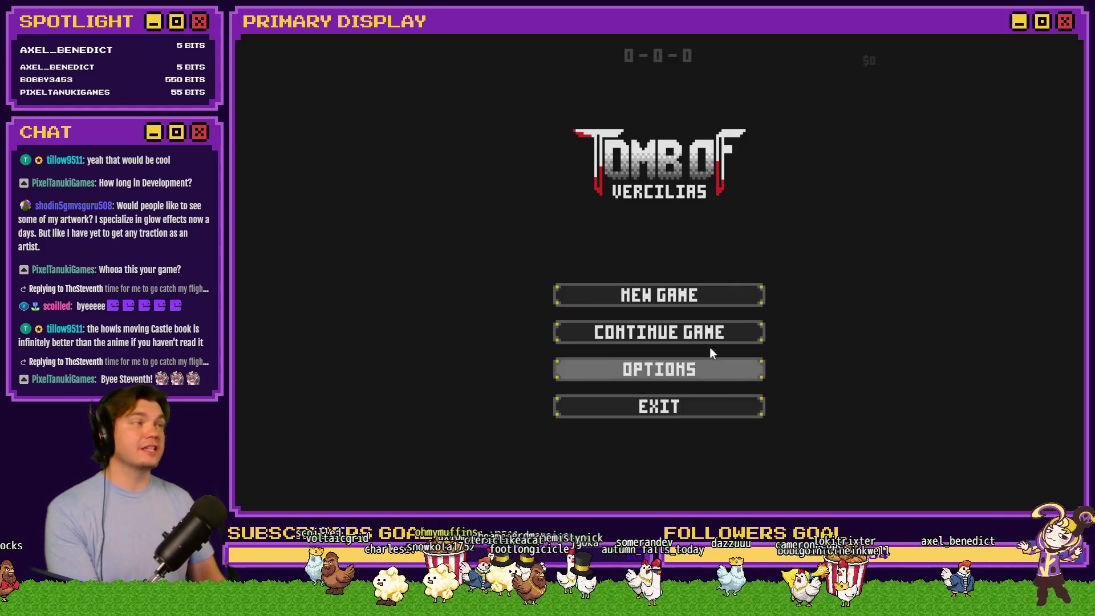
left_click(719, 296)
left_click(724, 405)
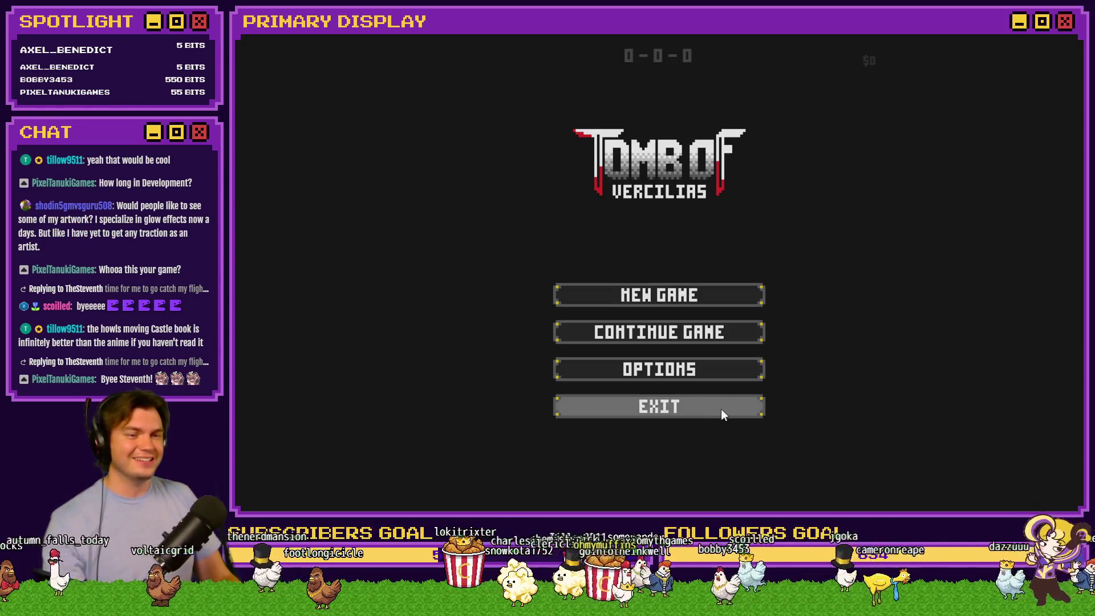
left_click(1044, 36)
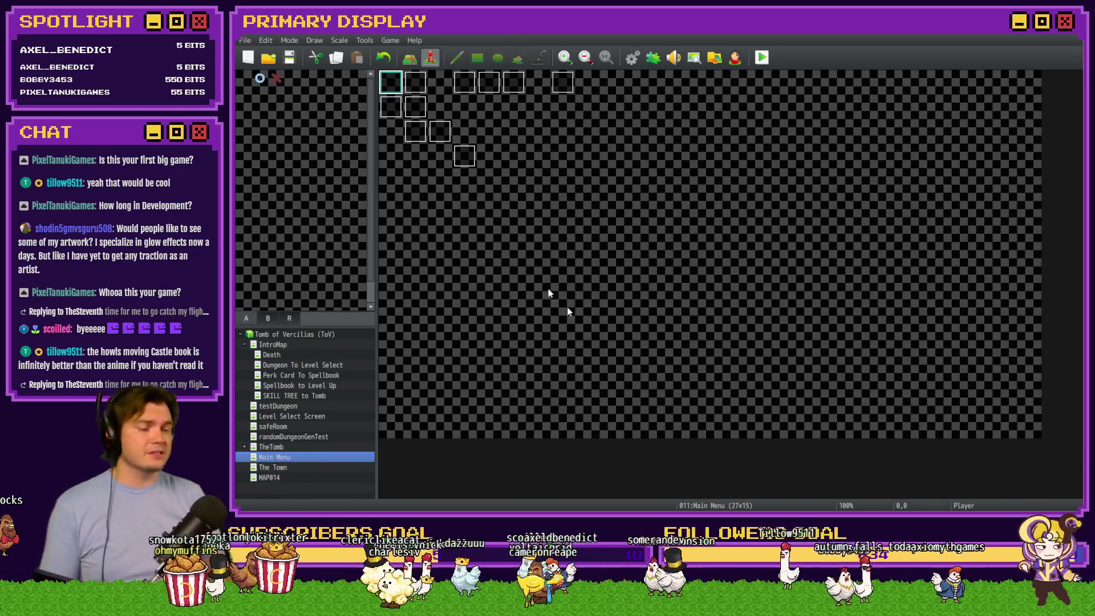
key("alt+Tab")
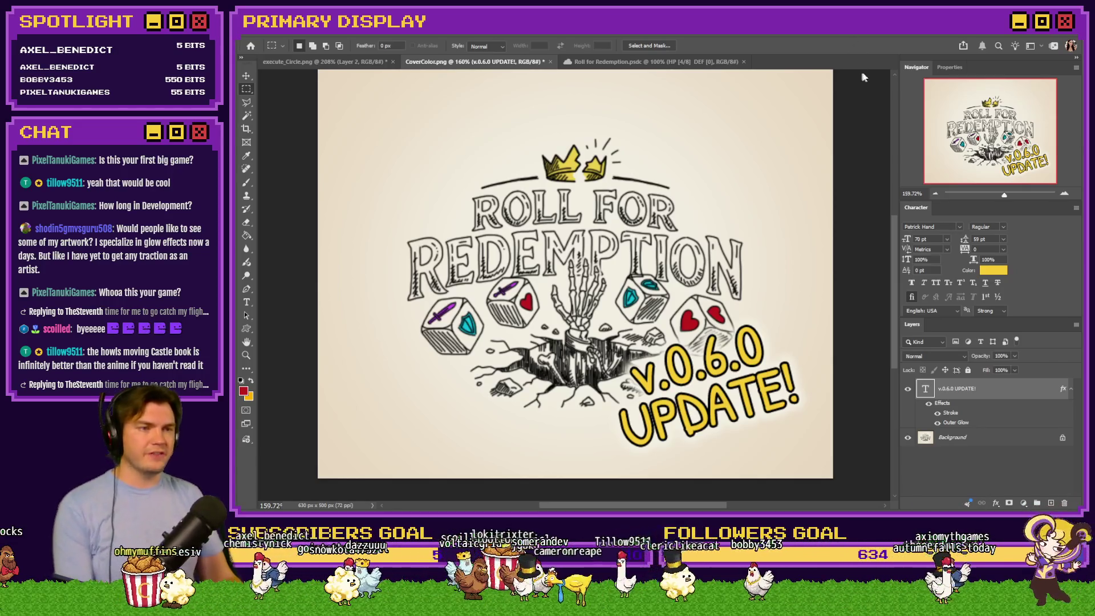
Switch to Photoshop's Tomb of Vercilias.psdc mockup showing the Floor 2 scene, quests and inventory.
key("alt+Tab")
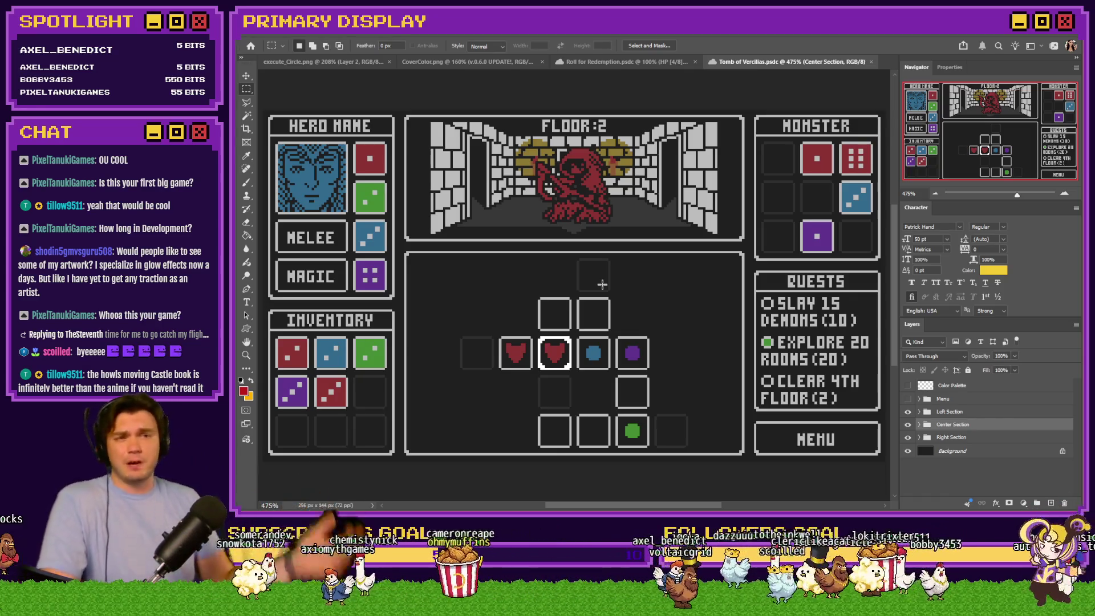
Close Tomb of Vercilias.psdc and fit the Tomb of Vercilias 1.psdc mockup to the window.
left_click(874, 60)
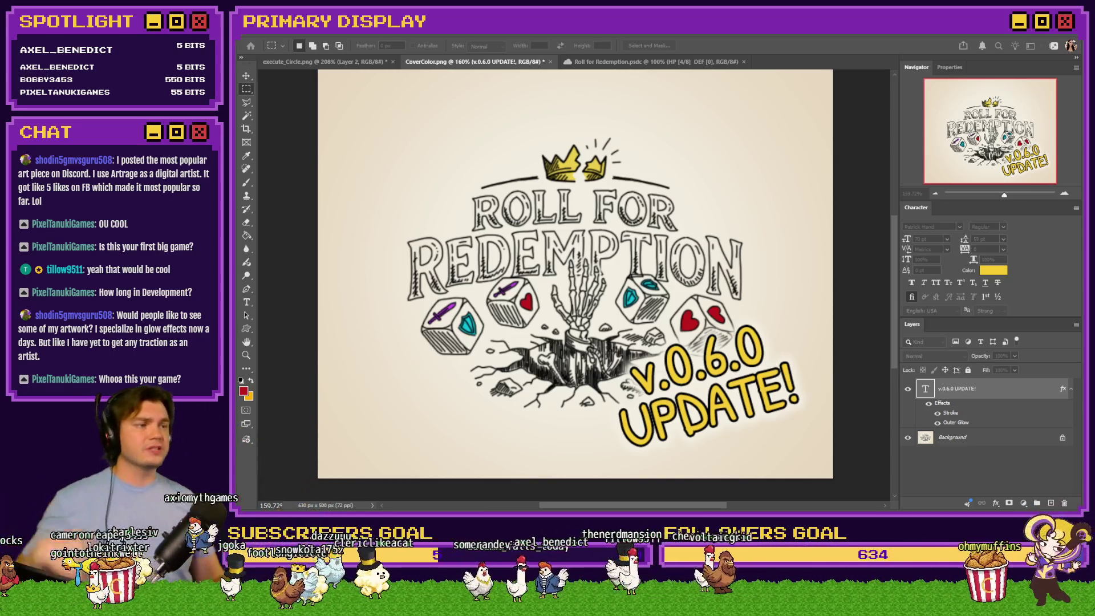
left_click(796, 240)
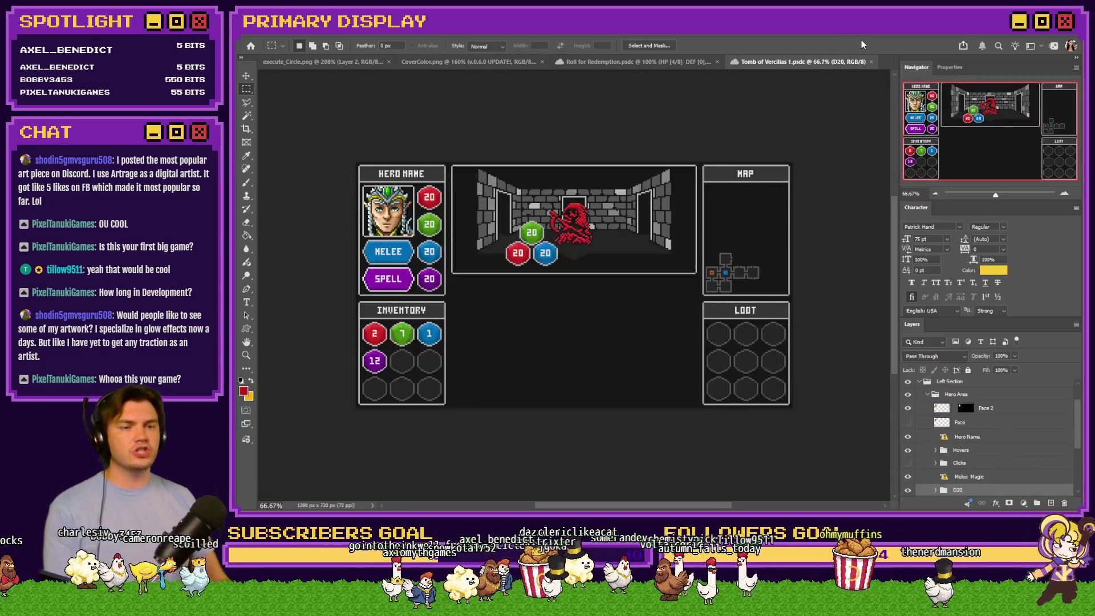
key("ctrl+0")
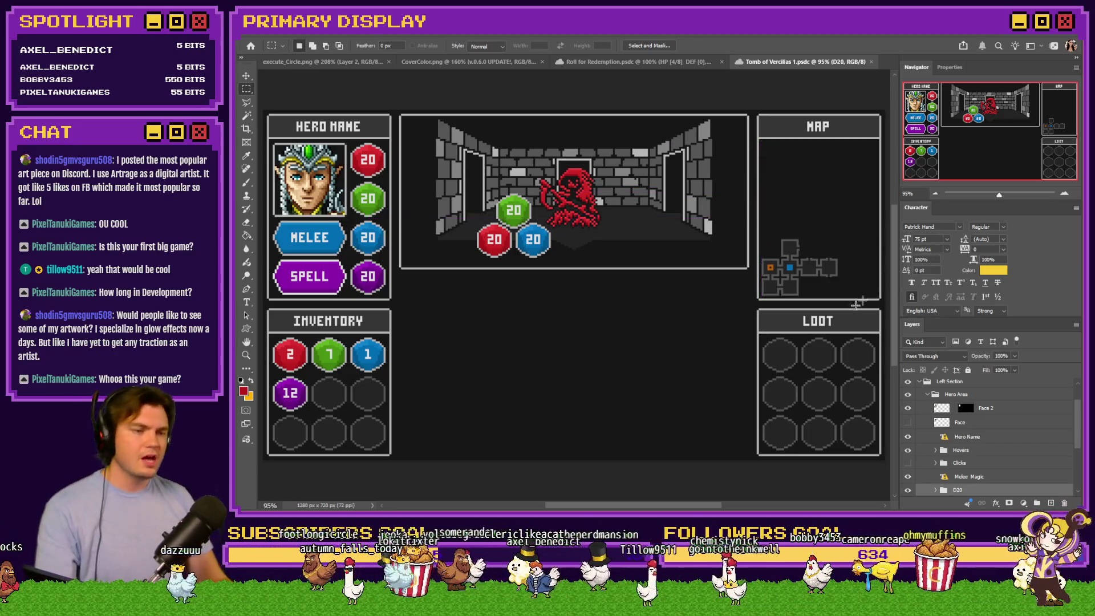
mouse_move(766, 338)
left_mouse_down()
mouse_move(874, 433)
mouse_move(868, 449)
left_mouse_up()
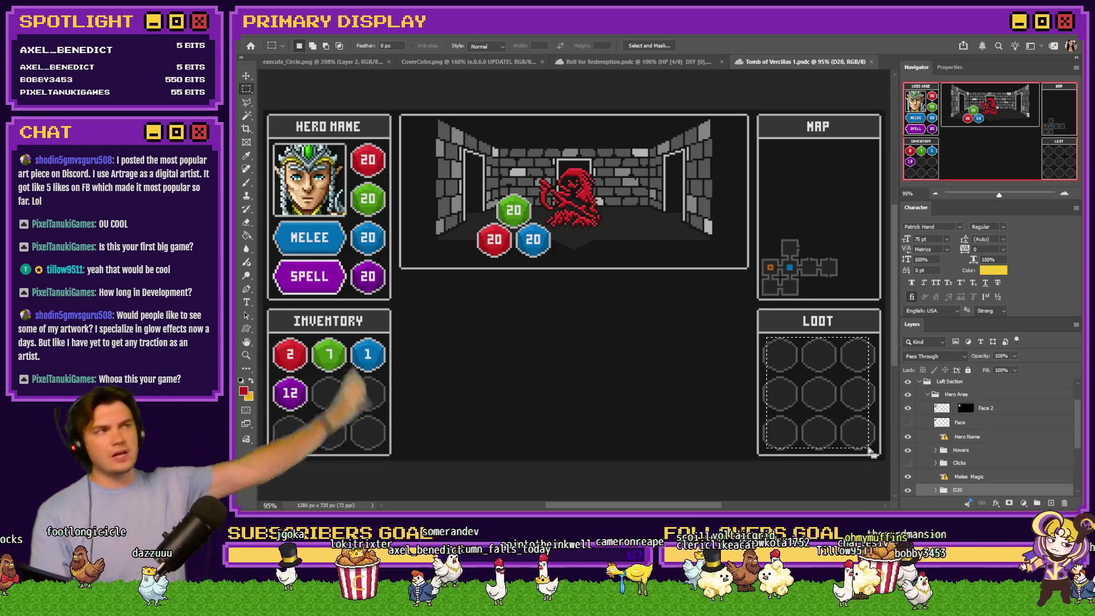
left_click_drag(398, 274, 749, 454)
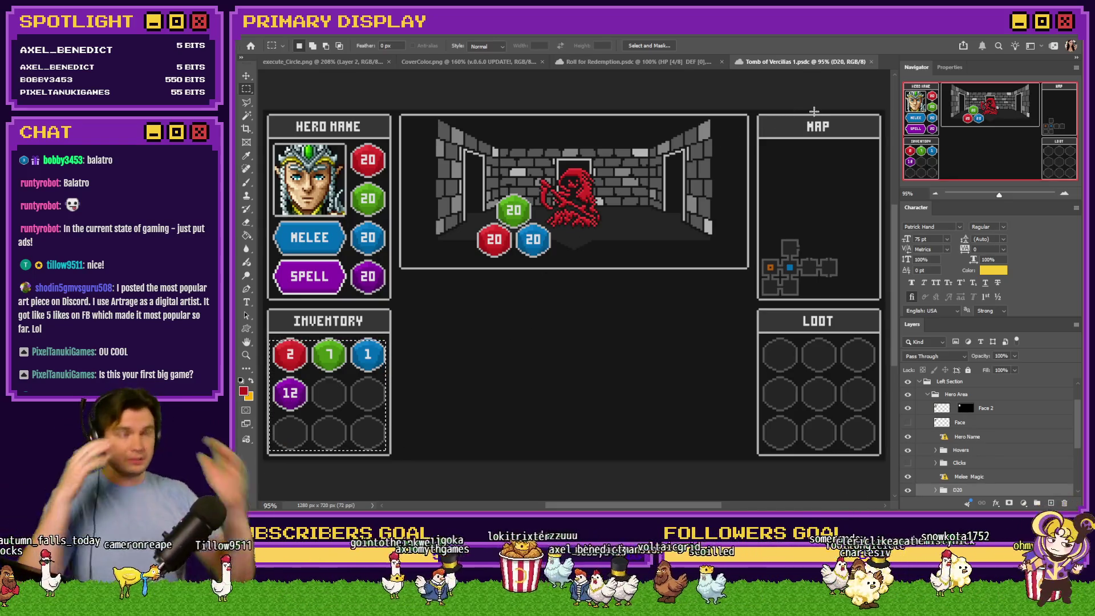
Set the player start on the Perk Card To Spellbook map's top-left tile, then save and playtest.
left_click(873, 61)
key("alt+Tab")
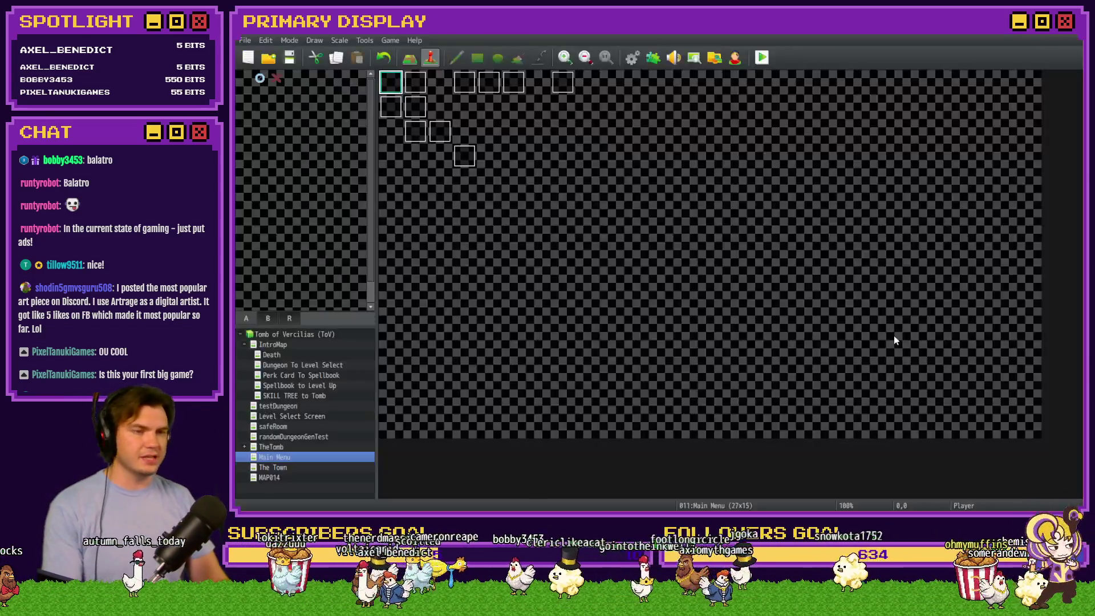
left_click(315, 377)
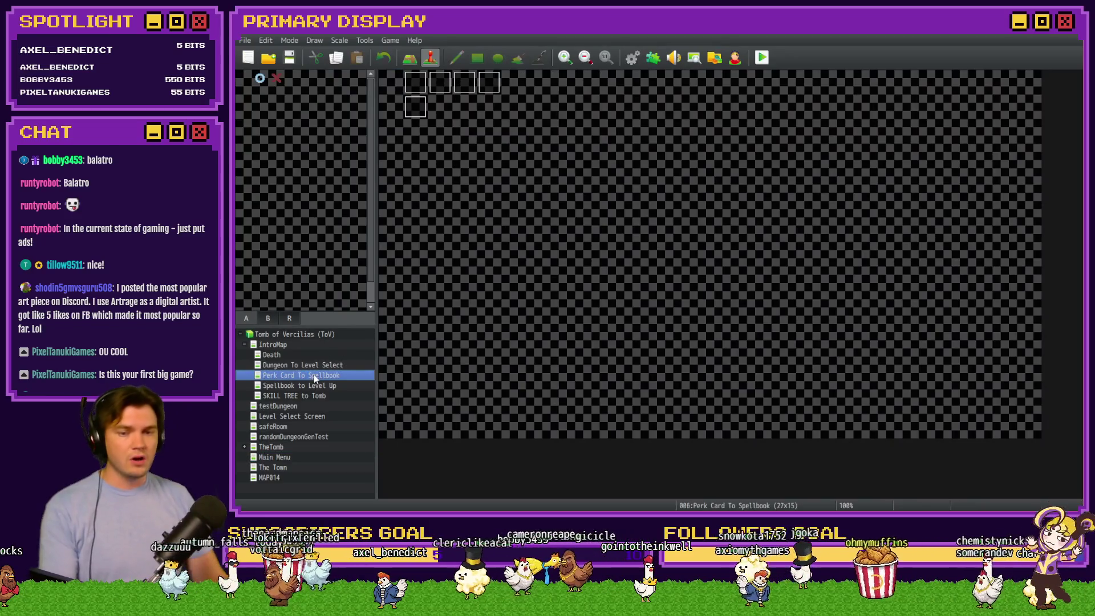
right_click(397, 86)
mouse_move(433, 219)
left_click(530, 219)
left_click(764, 58)
left_click(611, 288)
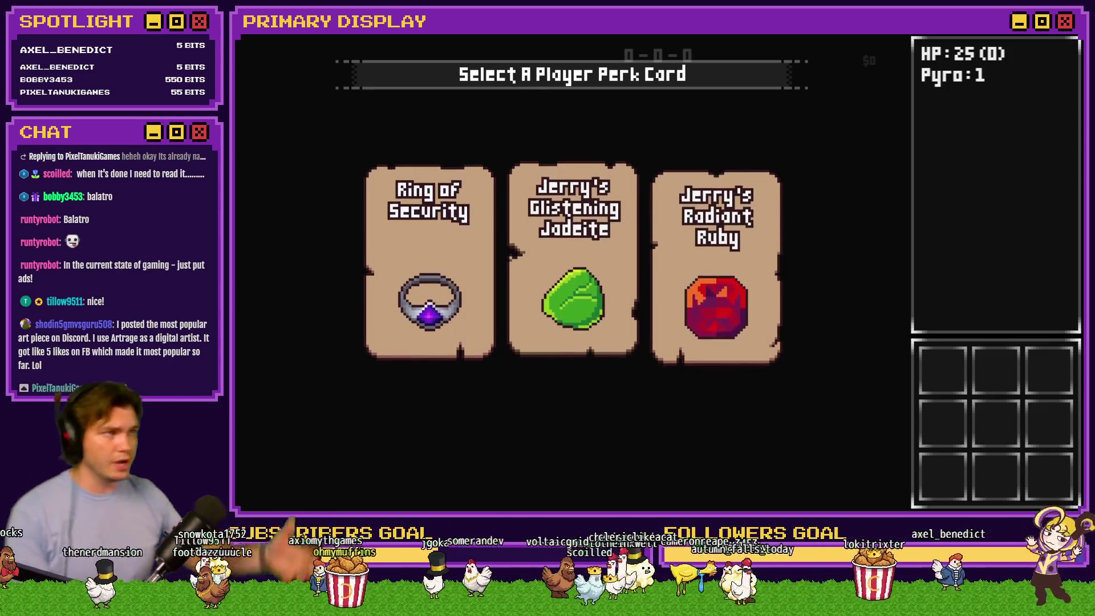
Choose the Ring of Security perk and step one cell forward in the dungeon.
mouse_move(413, 293)
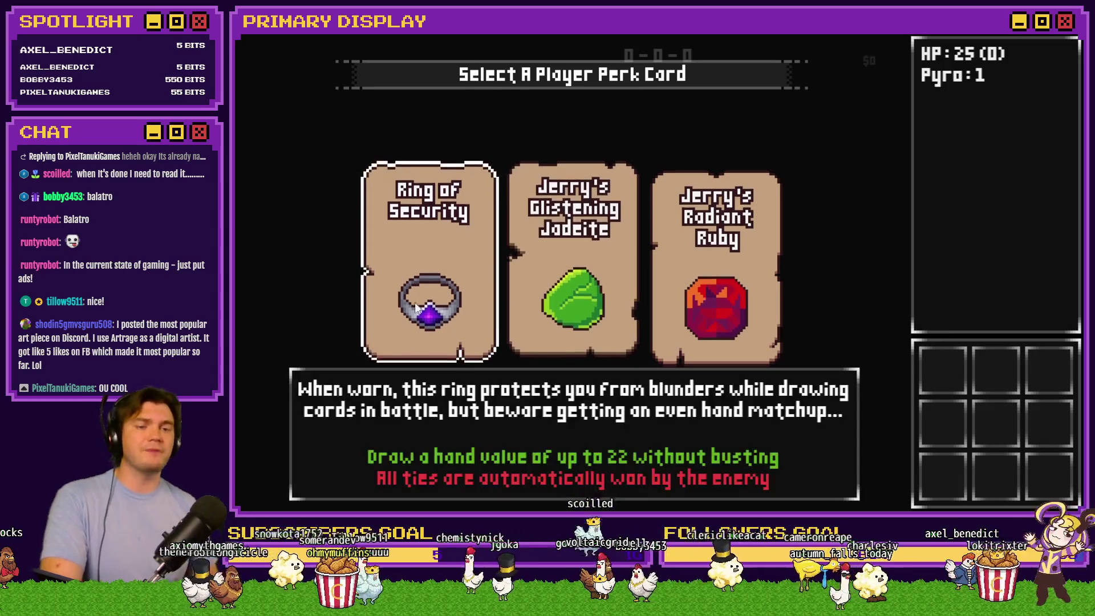
left_click(411, 293)
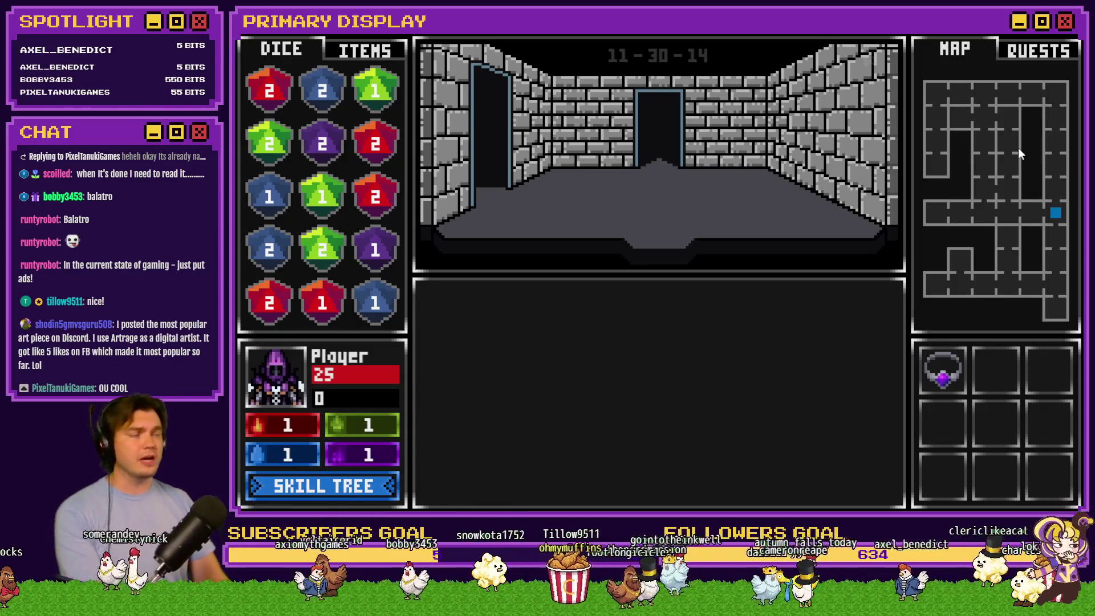
key("w")
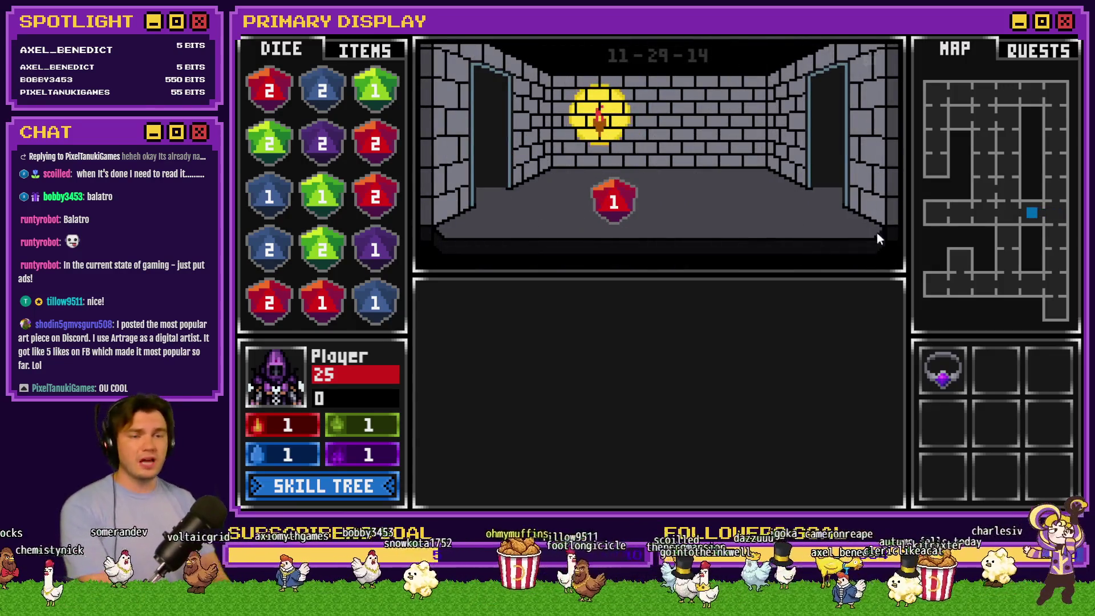
Collect the red die, merge two red 2 dice into a 3, and bring up the Skill Tree.
left_click(625, 196)
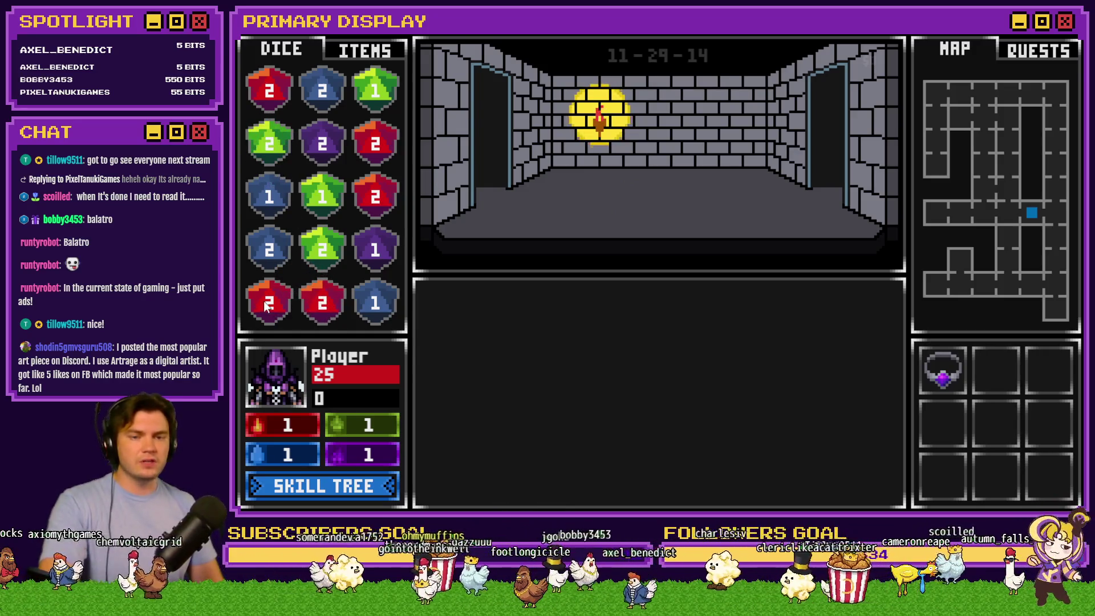
left_click_drag(266, 306, 323, 311)
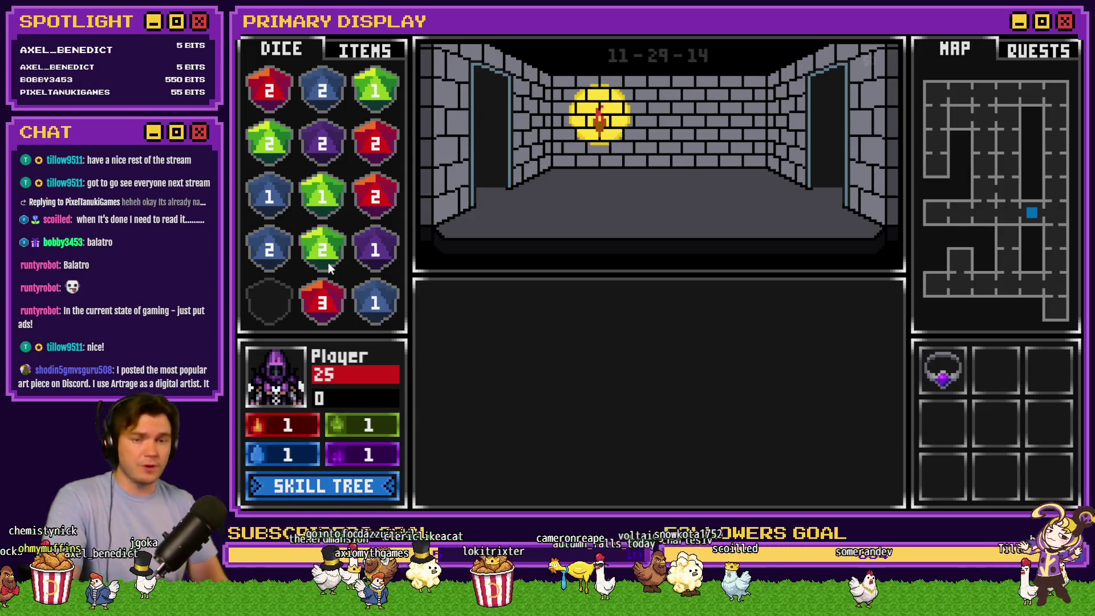
left_click(307, 484)
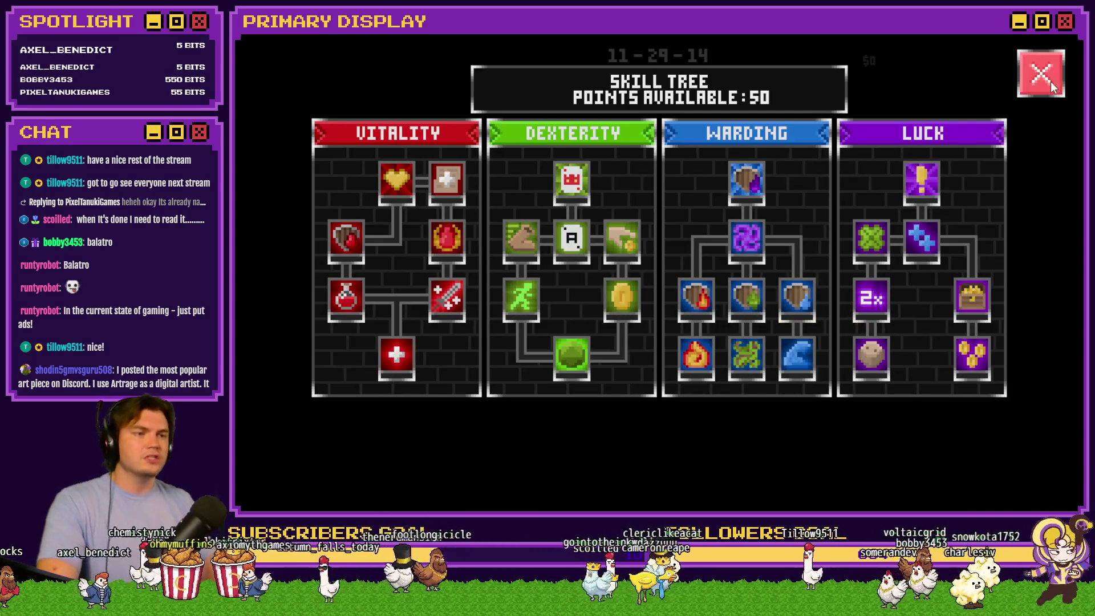
Close the skill tree, check the inventory, then enter the side door and align the glyph puzzle.
left_click(1050, 81)
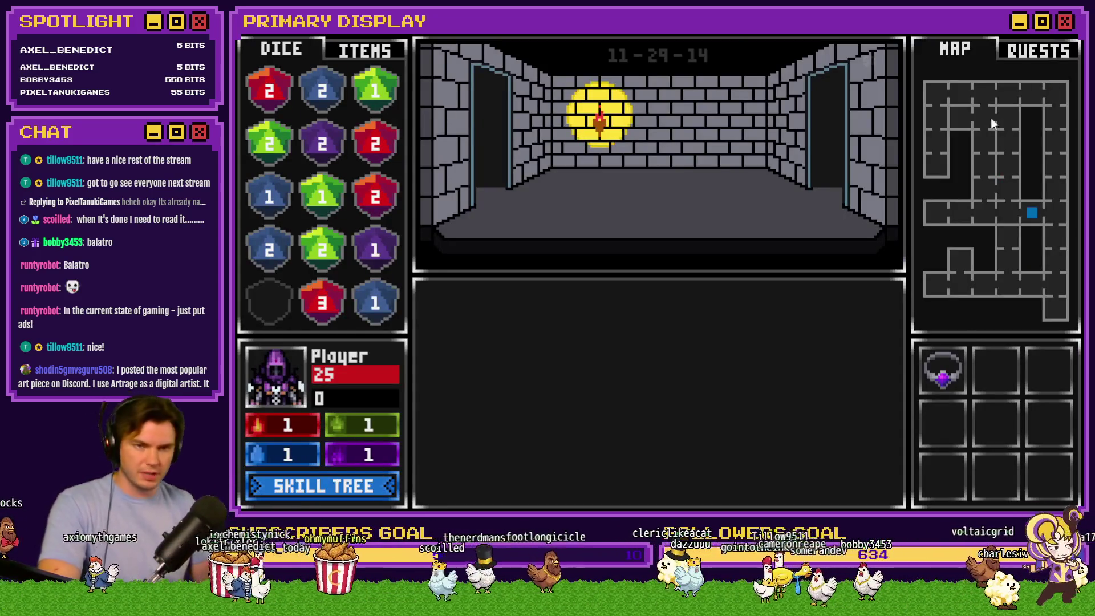
left_click(337, 56)
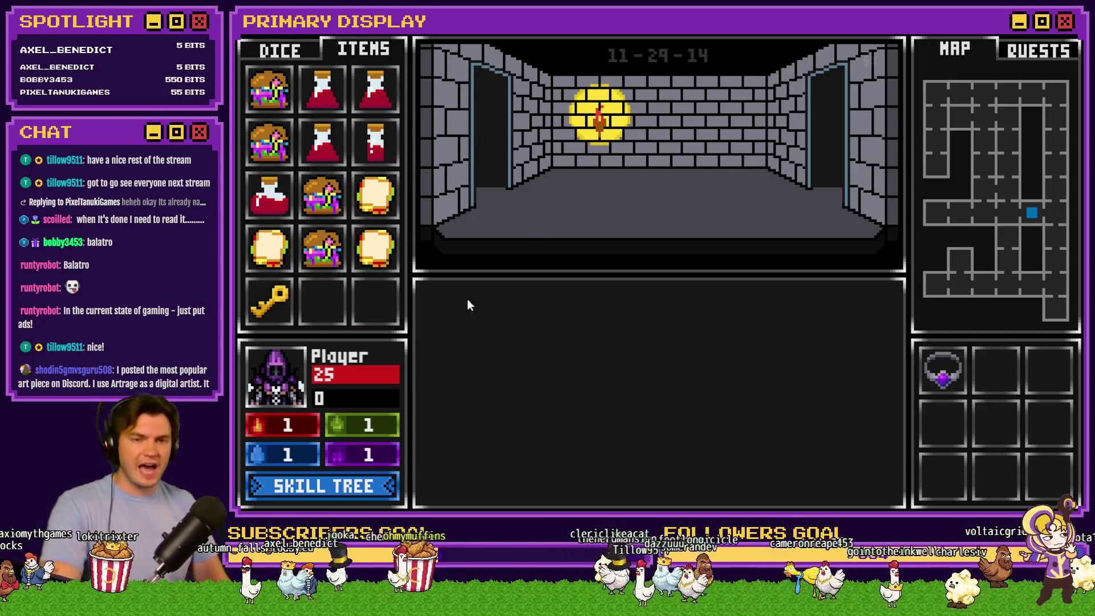
left_click(780, 210)
left_click(780, 210)
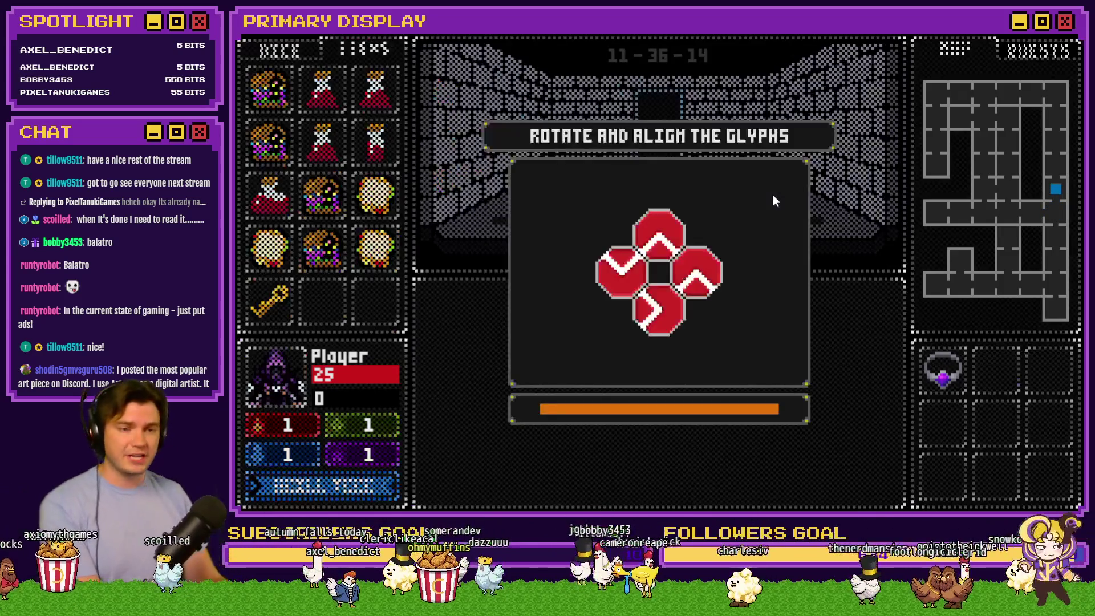
left_click(611, 270)
left_click(691, 282)
left_click(668, 308)
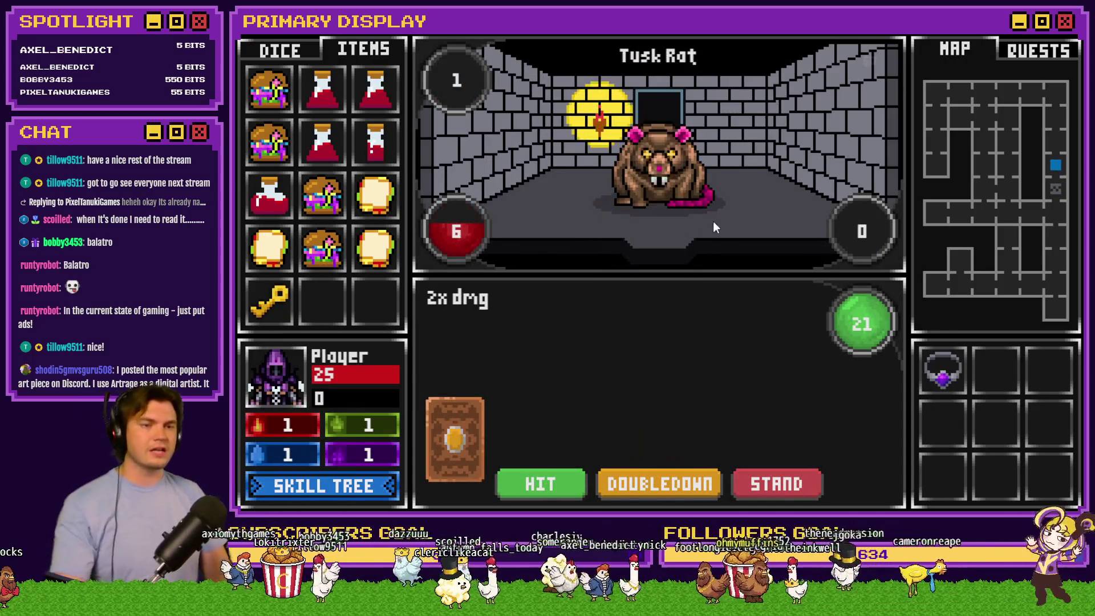
Split the matching pair in the Tusk Rat card battle, glance at the skill tree, and close the playtest.
mouse_move(703, 415)
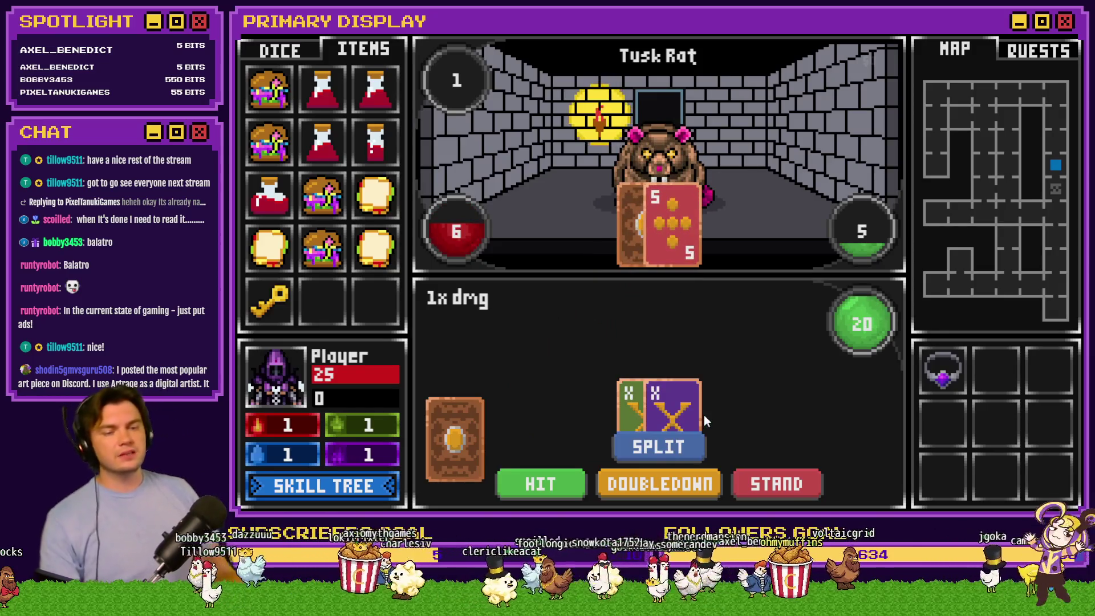
left_click(682, 451)
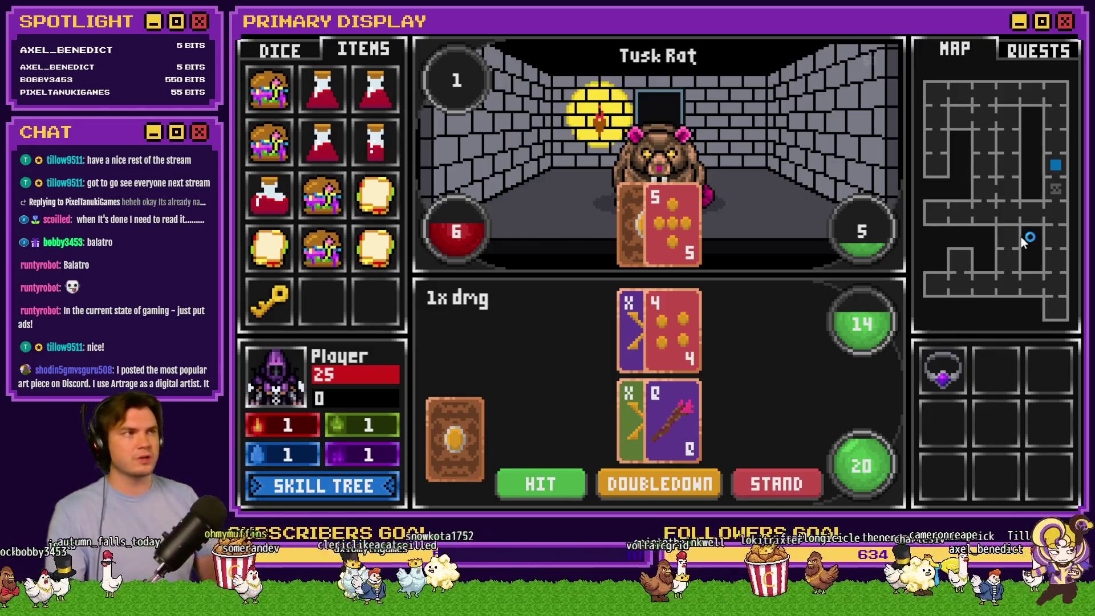
key("k")
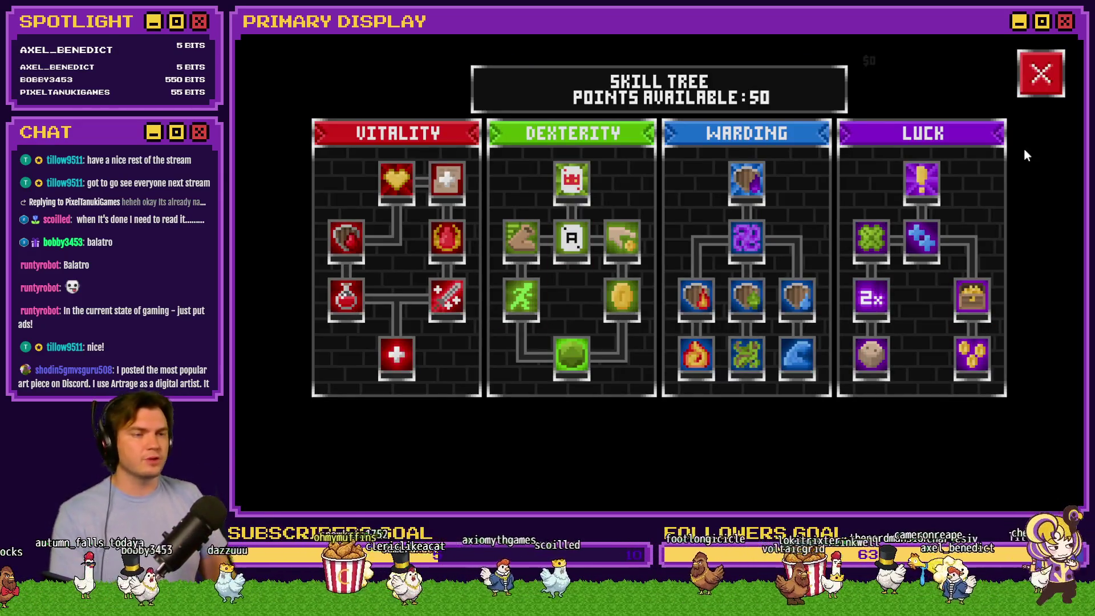
left_click(1042, 84)
left_click(1058, 36)
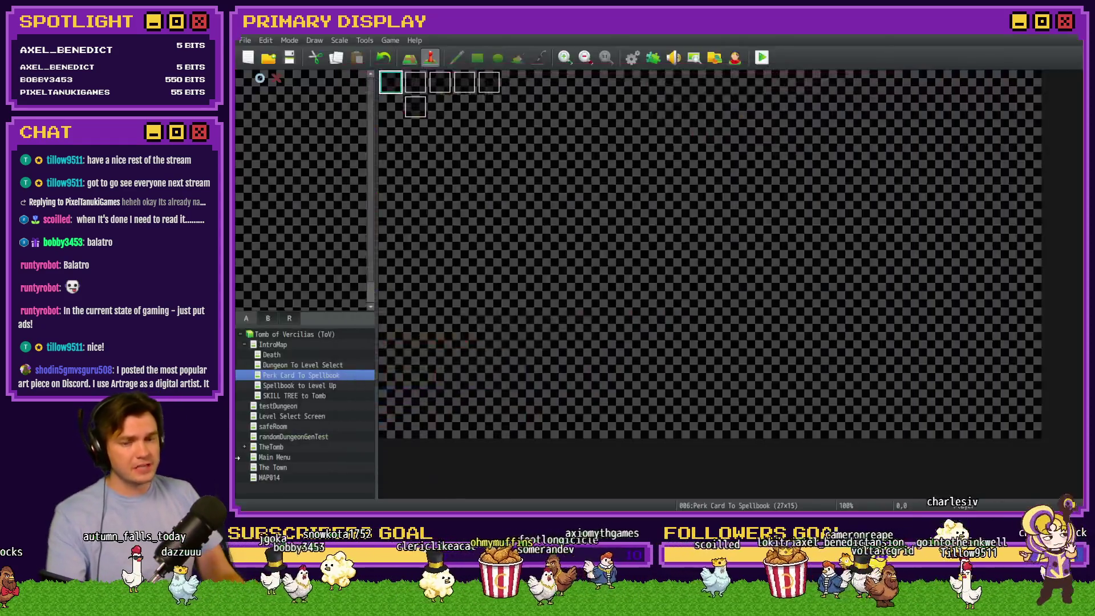
Set the player's starting position on The Town (MAP014), then save and playtest the project.
left_click(282, 477)
left_click(284, 467)
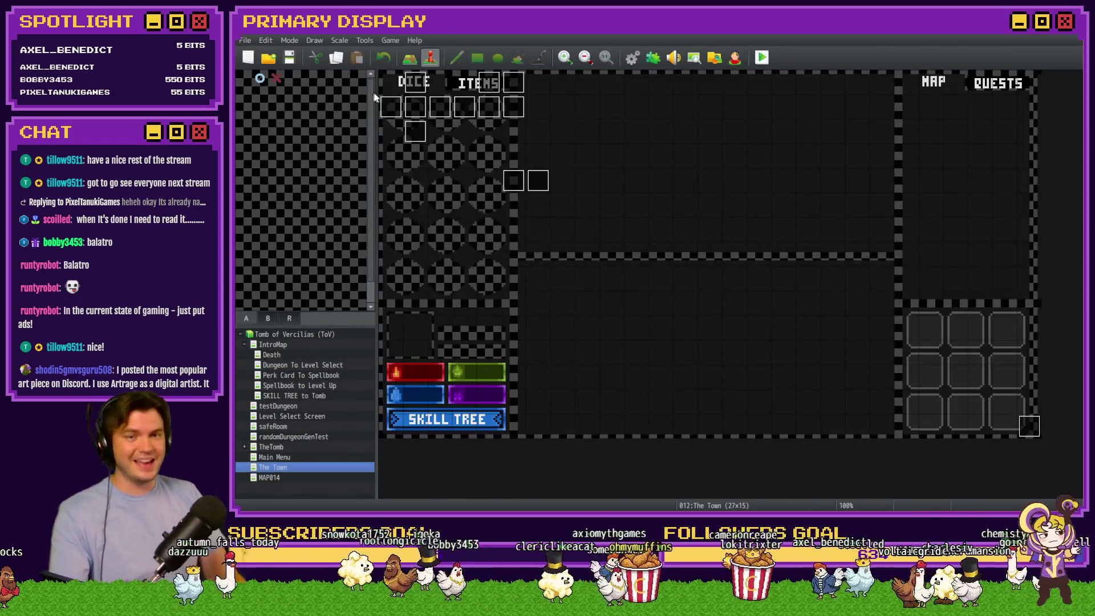
right_click(399, 90)
key("Escape")
left_click(762, 57)
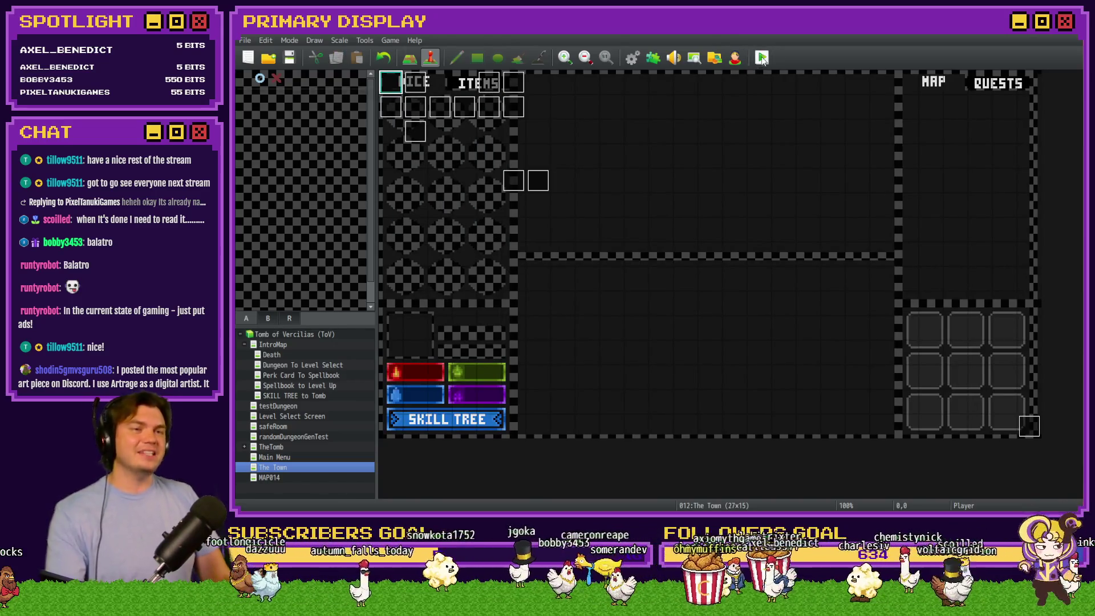
left_click(629, 287)
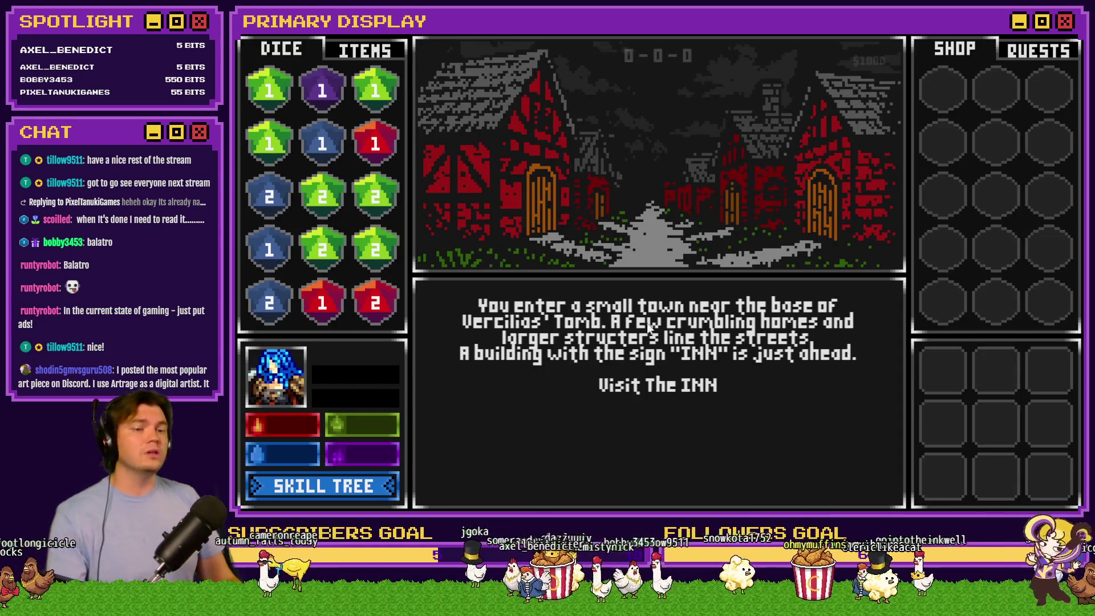
Visit and leave the INN, Mages Guild and Church, returning to the town street.
left_click(658, 386)
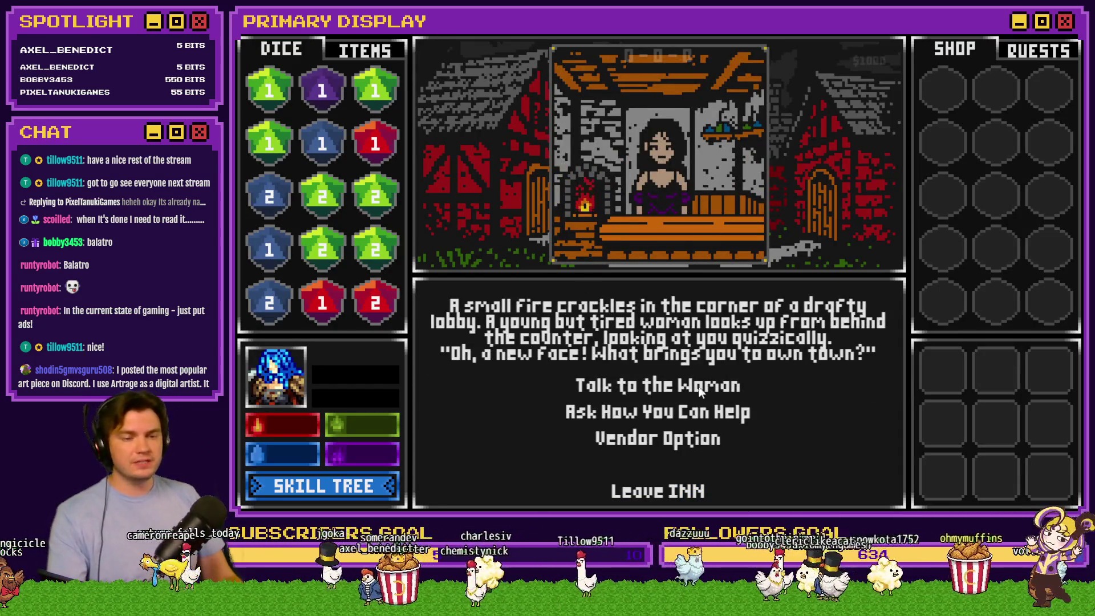
left_click(692, 497)
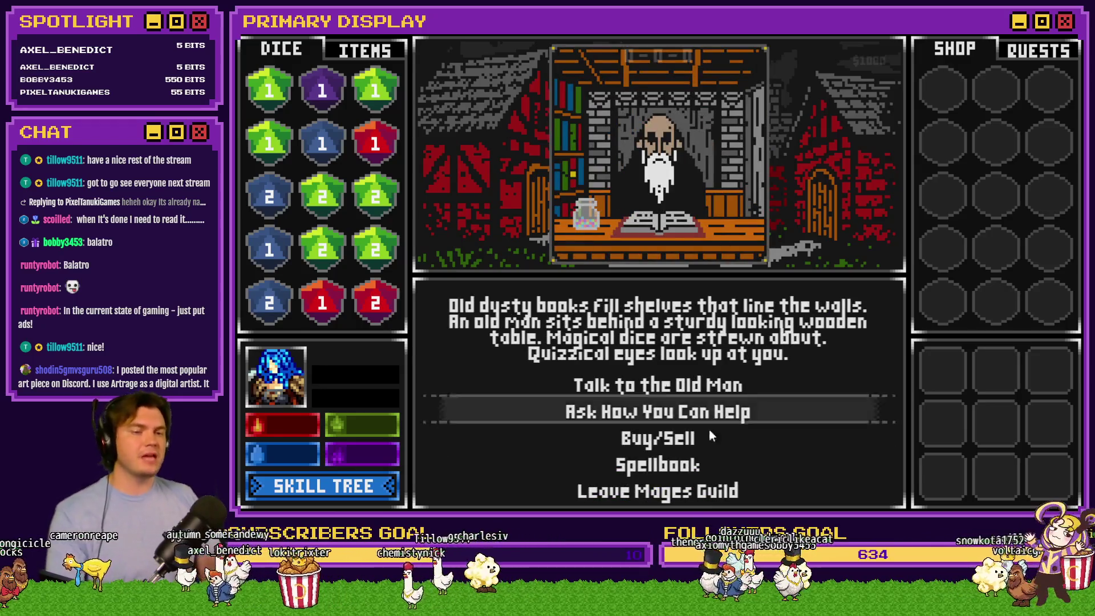
left_click(733, 498)
left_click(720, 438)
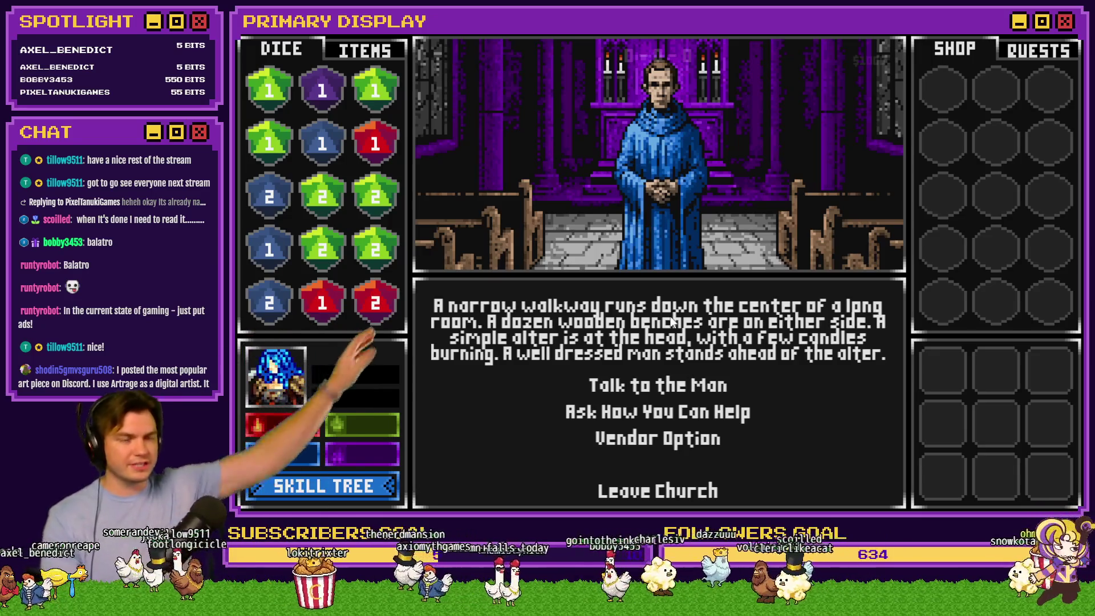
left_click(690, 491)
Revisit the INN, Church and Mages Guild, then enter and leave the Tavern.
left_click(700, 392)
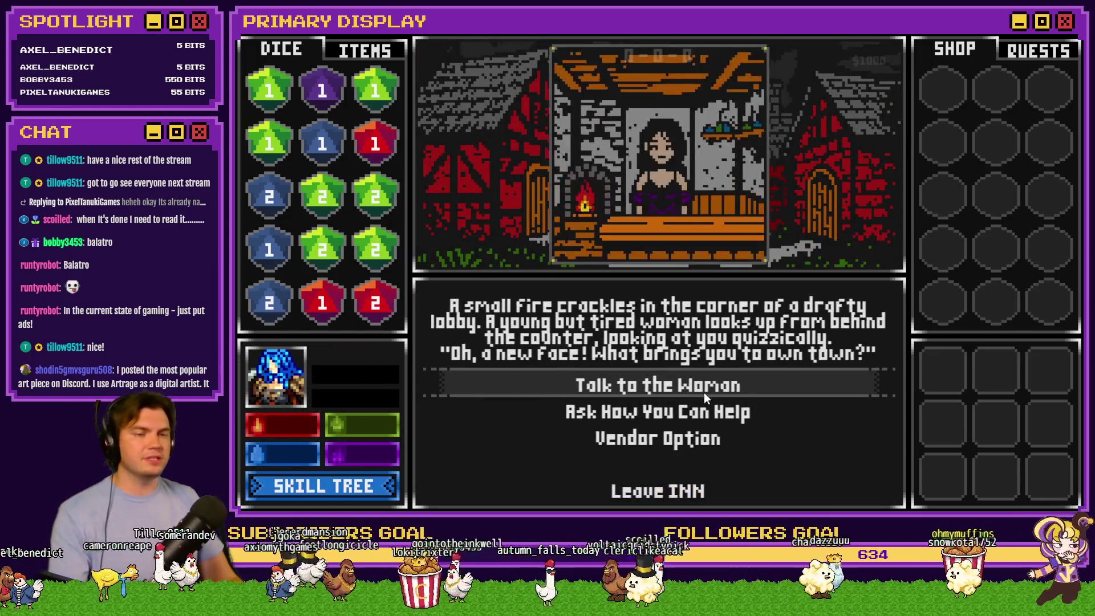
left_click(693, 493)
left_click(668, 440)
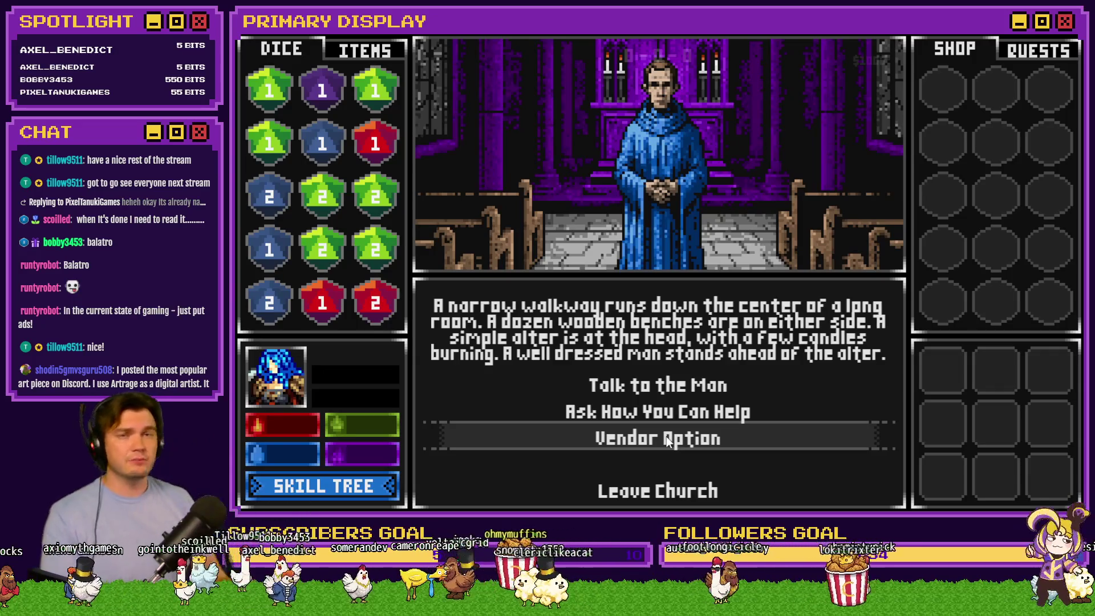
left_click(659, 493)
left_click(694, 410)
left_click(687, 490)
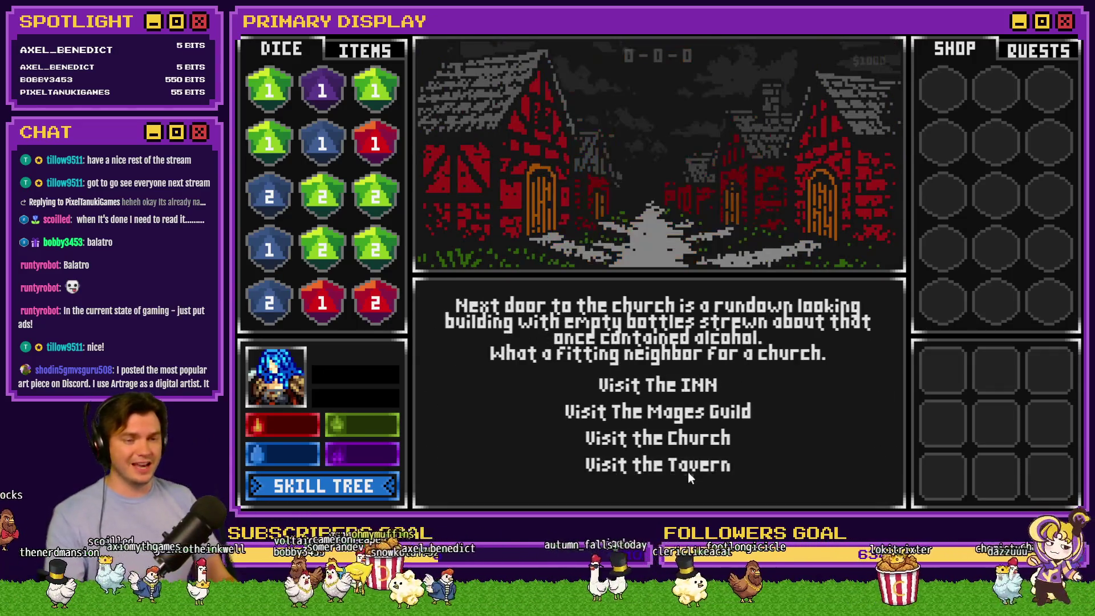
left_click(687, 469)
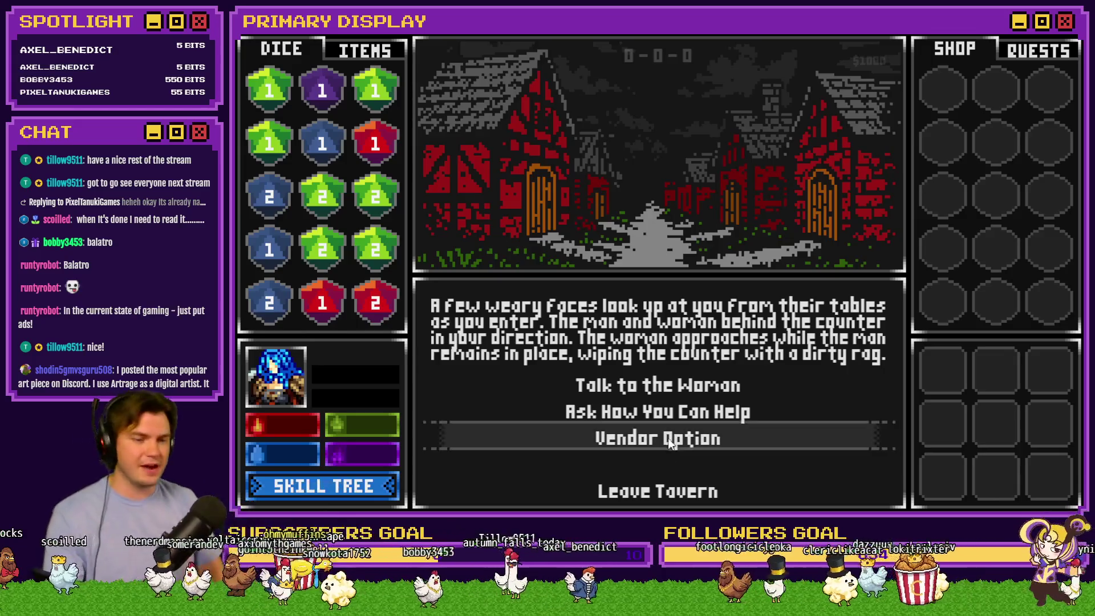
left_click(680, 490)
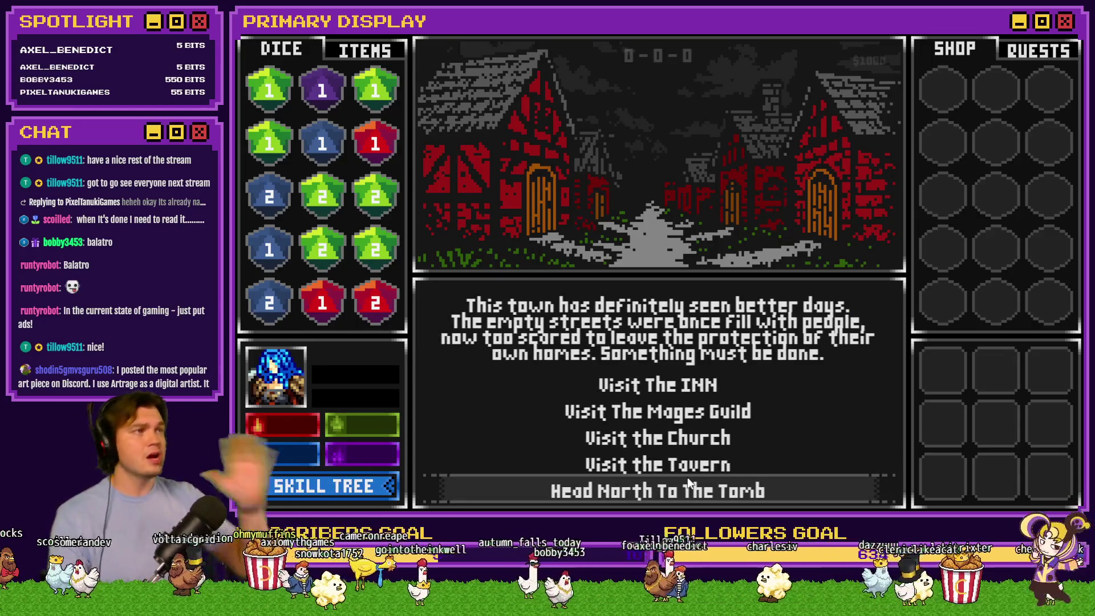
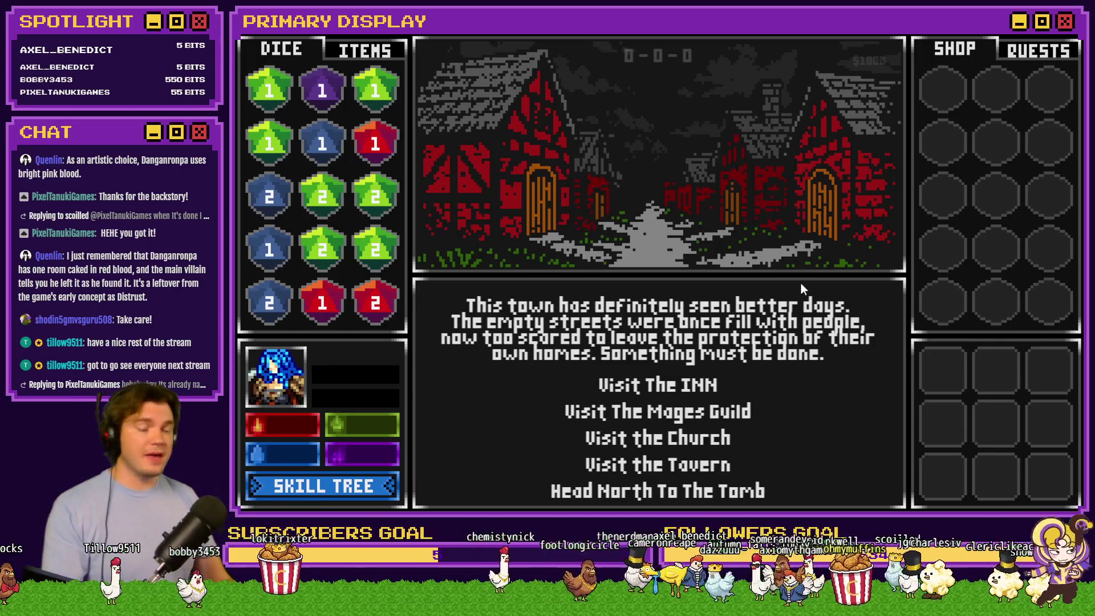
Close the running playtest with Alt+F4 and bring up the Tomb of Vercilias Trello board.
key("alt+F4")
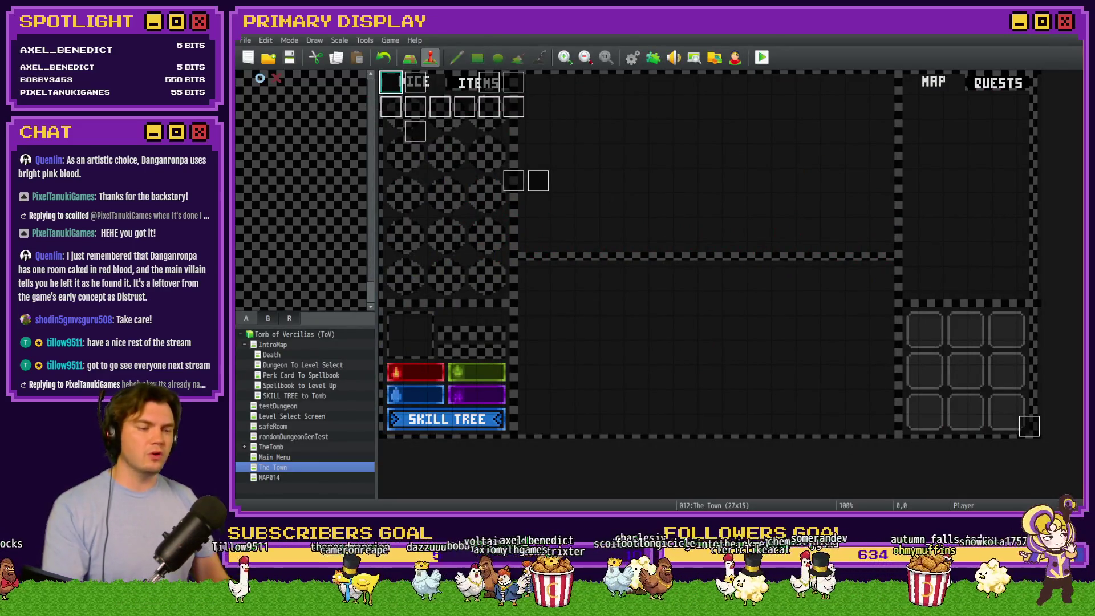
key("alt+Tab")
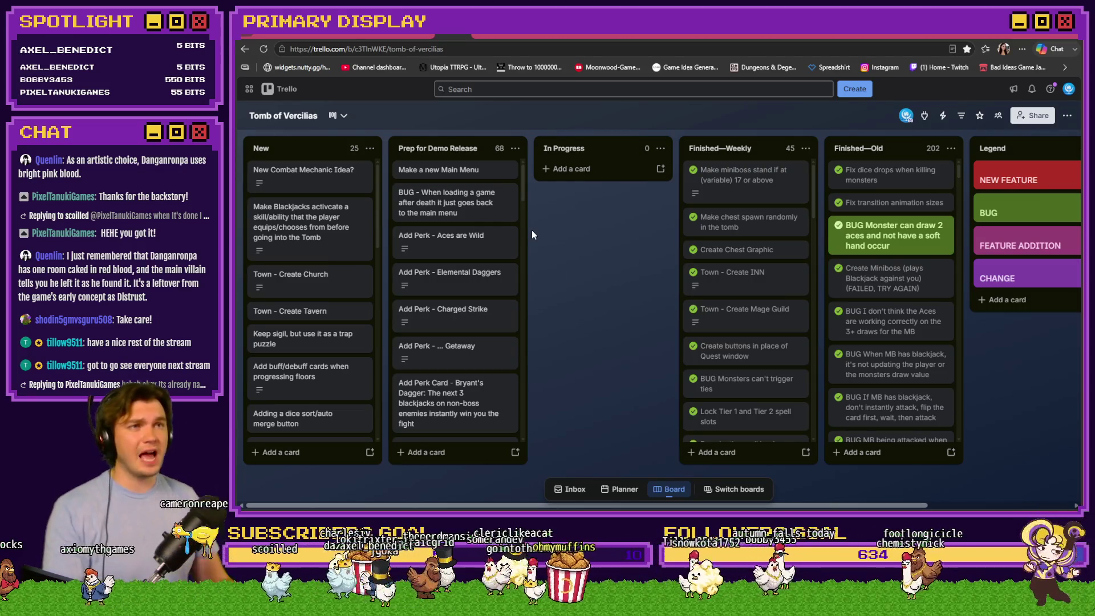
Drag Replace Player Icons to the top of Prep for Demo Release, then drag Do some character creation up.
mouse_move(523, 181)
left_mouse_down()
mouse_move(525, 297)
mouse_move(533, 249)
left_mouse_up()
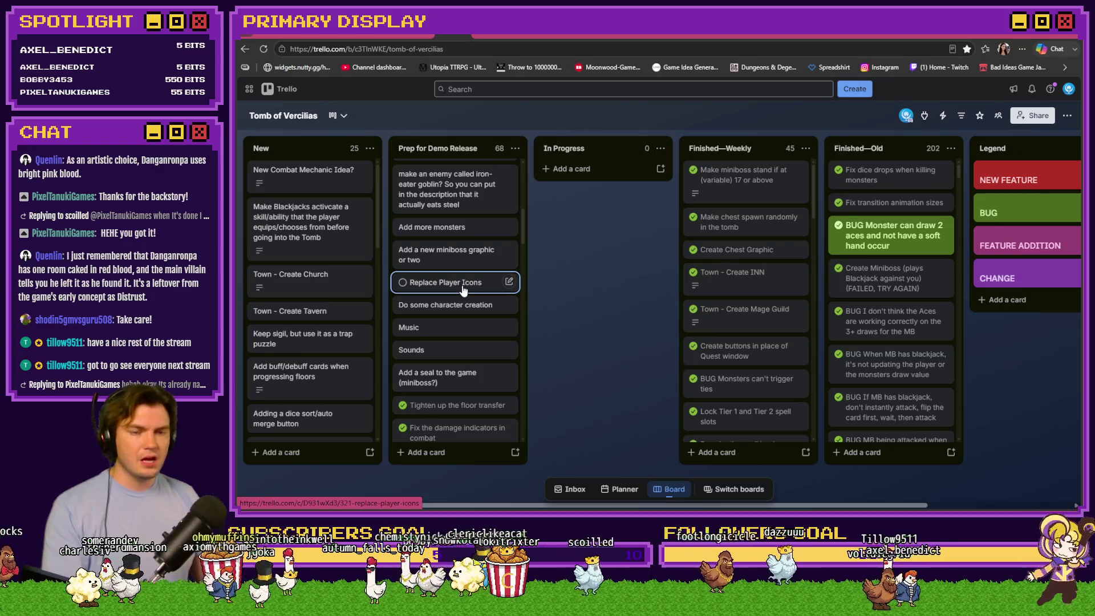
mouse_move(463, 291)
left_mouse_down()
mouse_move(466, 174)
mouse_move(469, 191)
left_mouse_up()
scroll(467, 256, "down", 5)
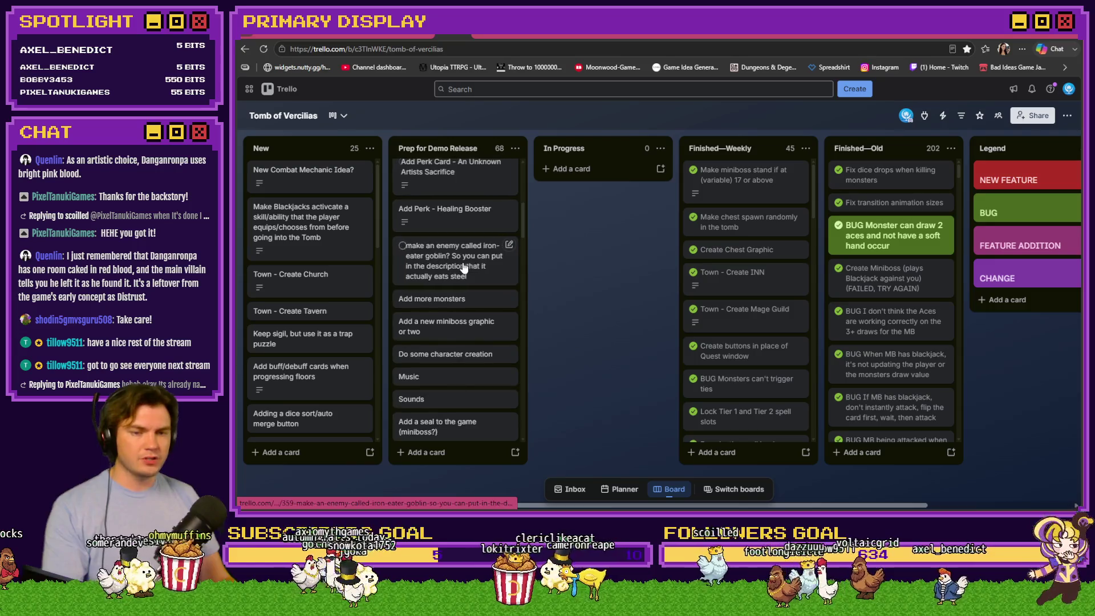
mouse_move(456, 354)
left_mouse_down()
mouse_move(460, 169)
mouse_move(467, 196)
left_mouse_up()
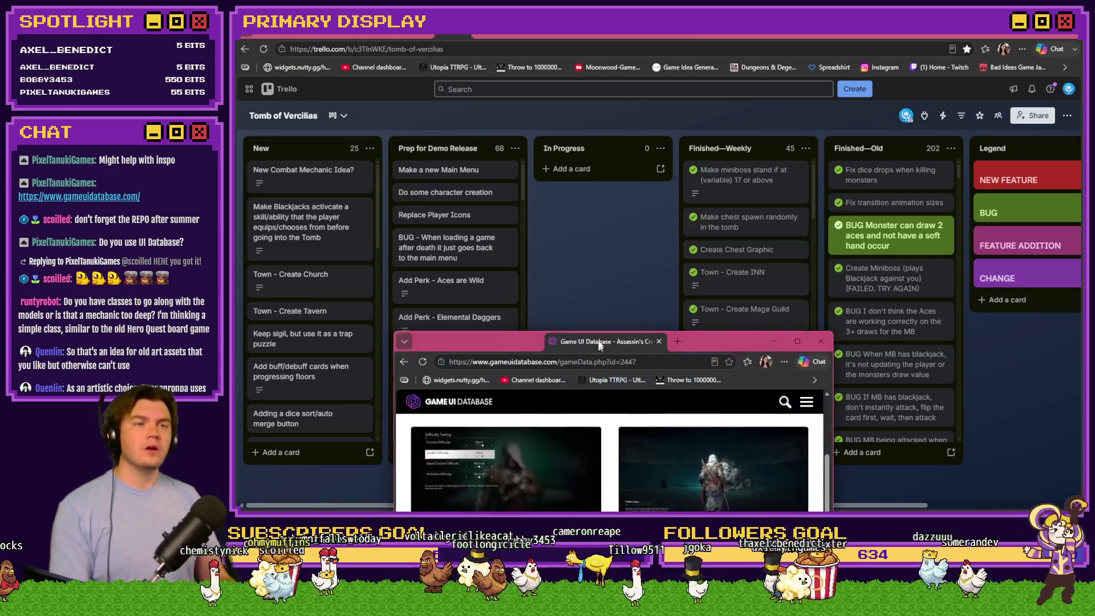
Bring the Game UI Database window forward and go back to the site's home page.
left_click(647, 340)
scroll(717, 296, "up", 5)
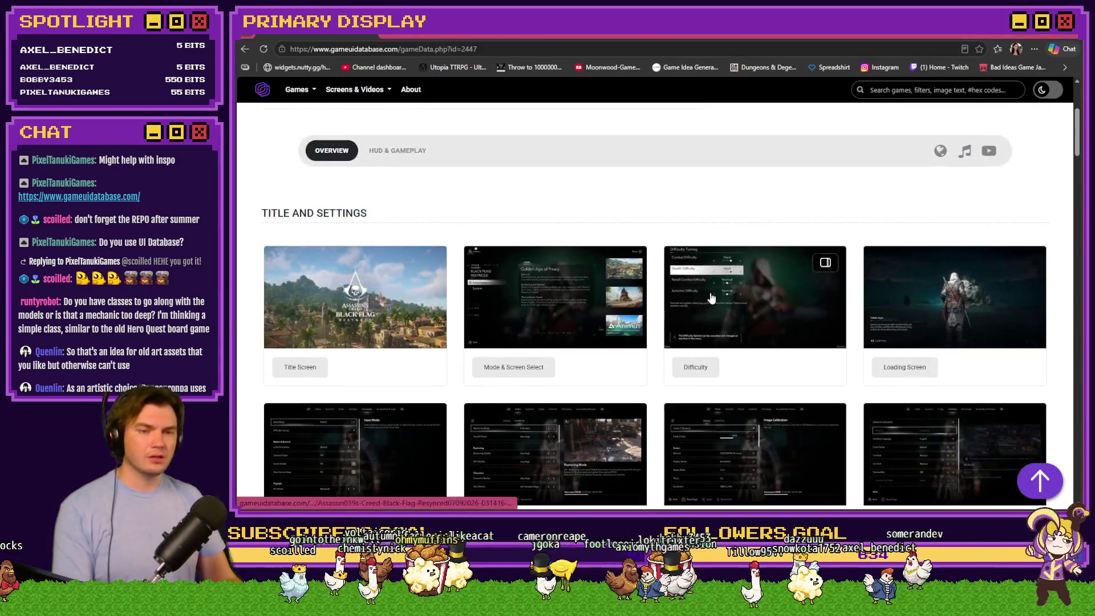
scroll(673, 293, "down", 3)
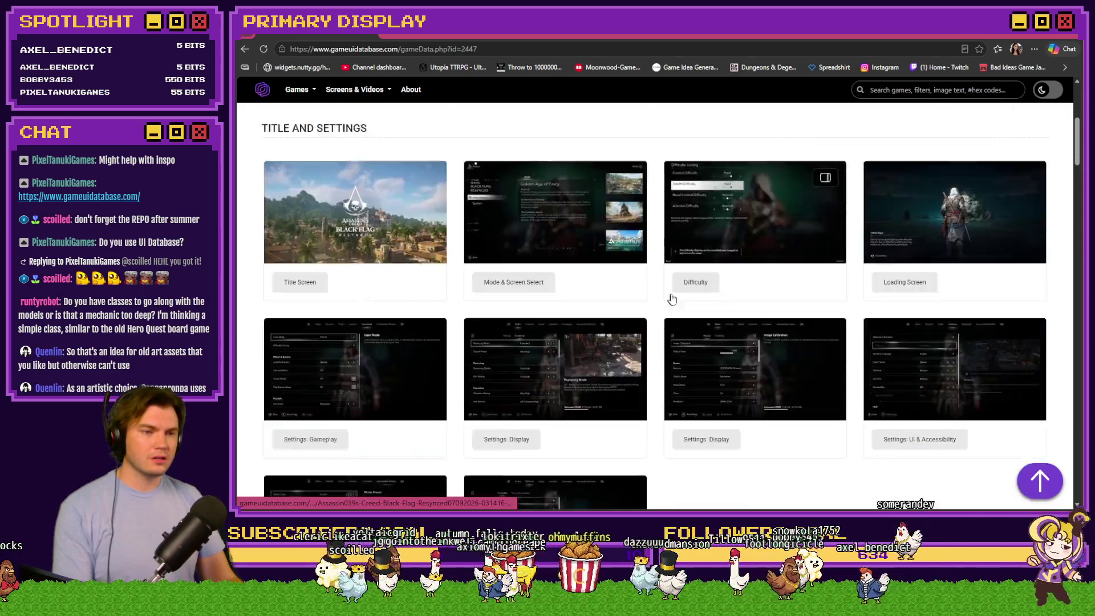
key("alt+Left")
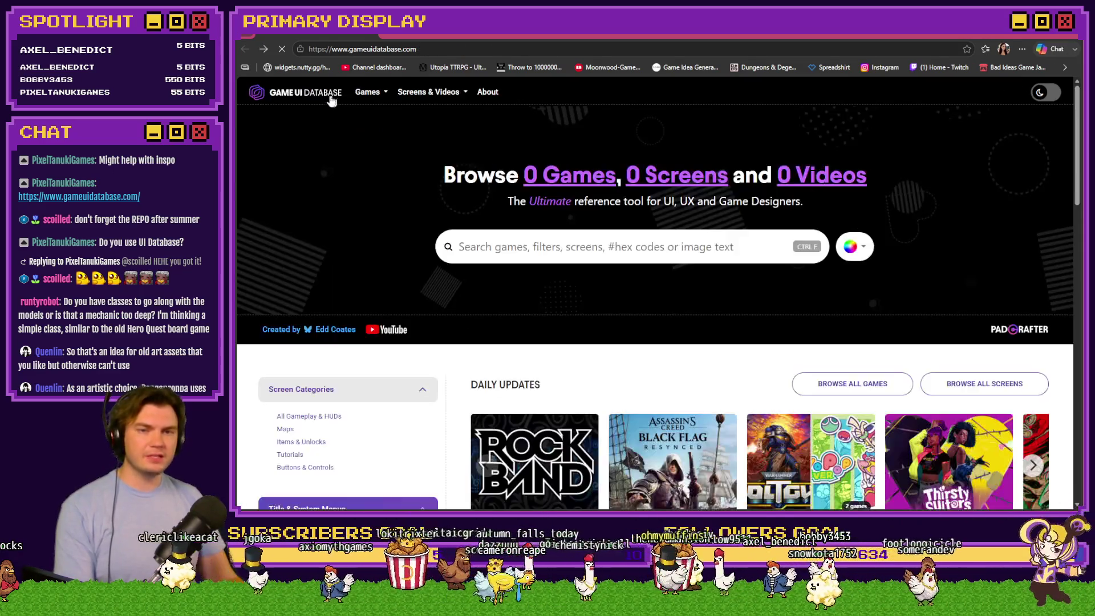
Scroll down to New & Featured and open the Black Jacket game's screen gallery.
scroll(521, 300, "down", 6)
scroll(521, 300, "up", 3)
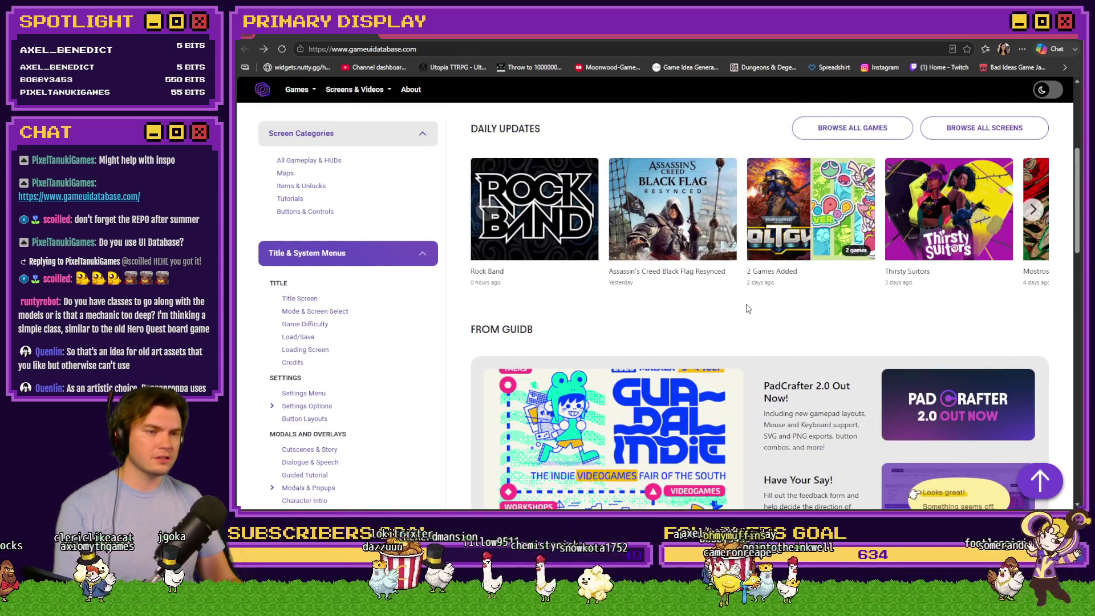
scroll(614, 332, "down", 6)
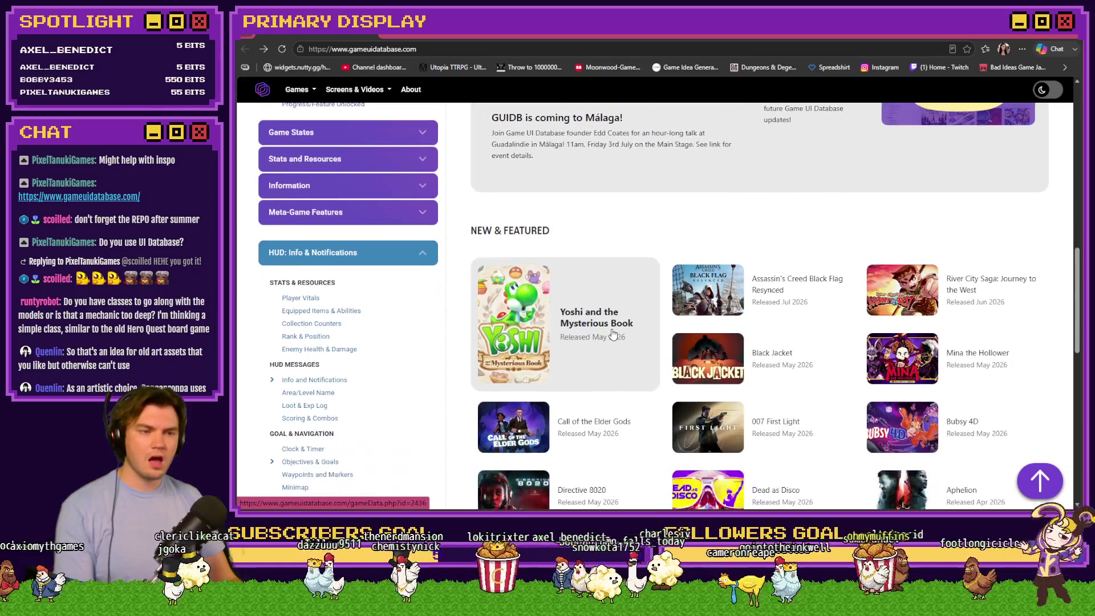
scroll(617, 333, "down", 3)
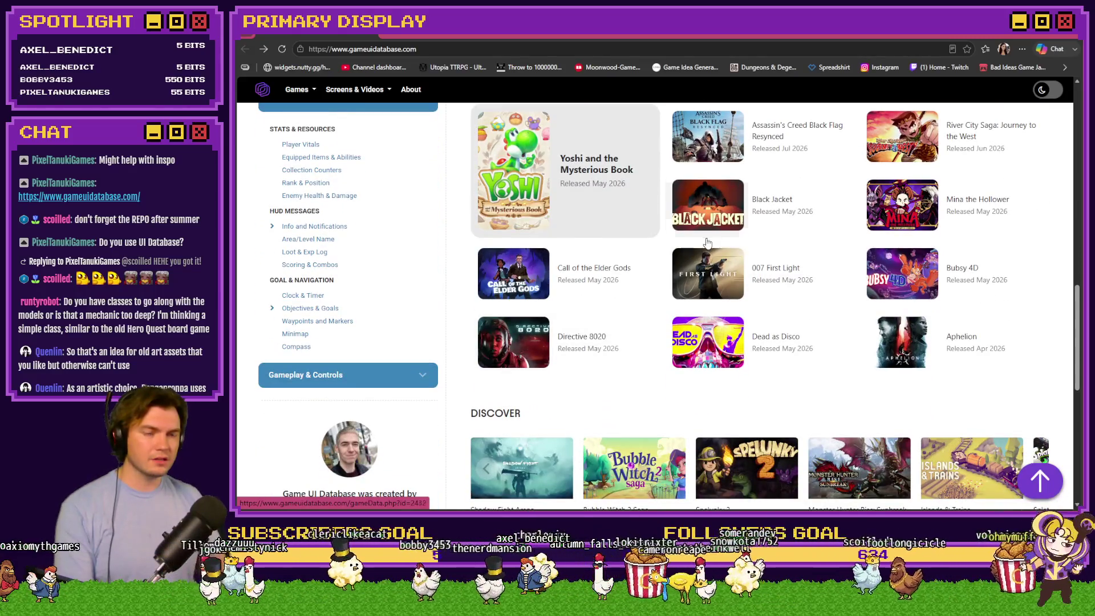
left_click(718, 214)
scroll(717, 212, "down", 5)
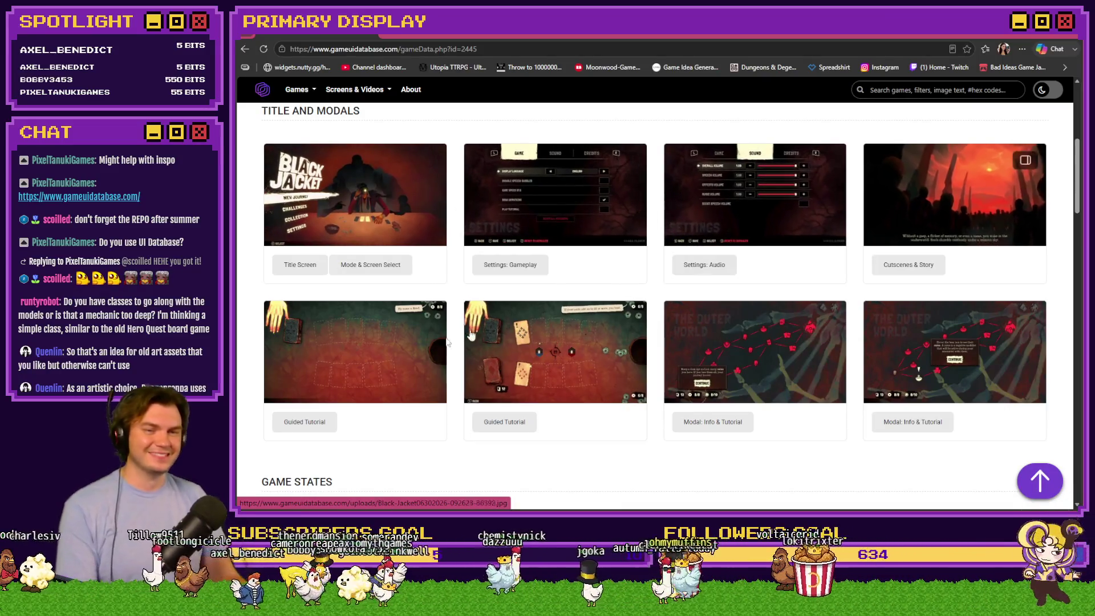
left_click(349, 357)
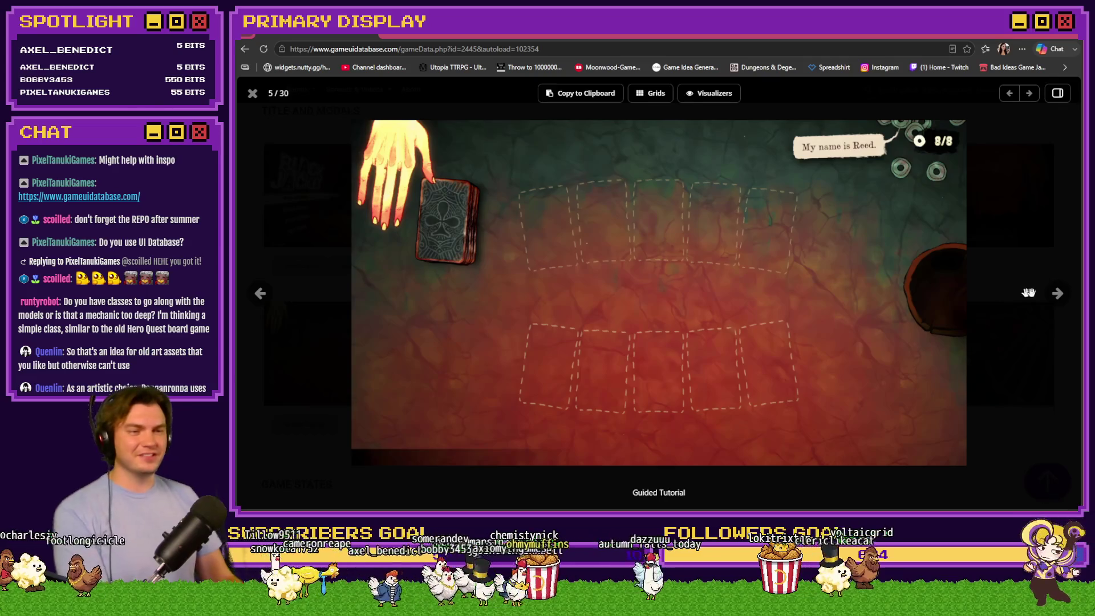
left_click(1065, 298)
left_click(1060, 297)
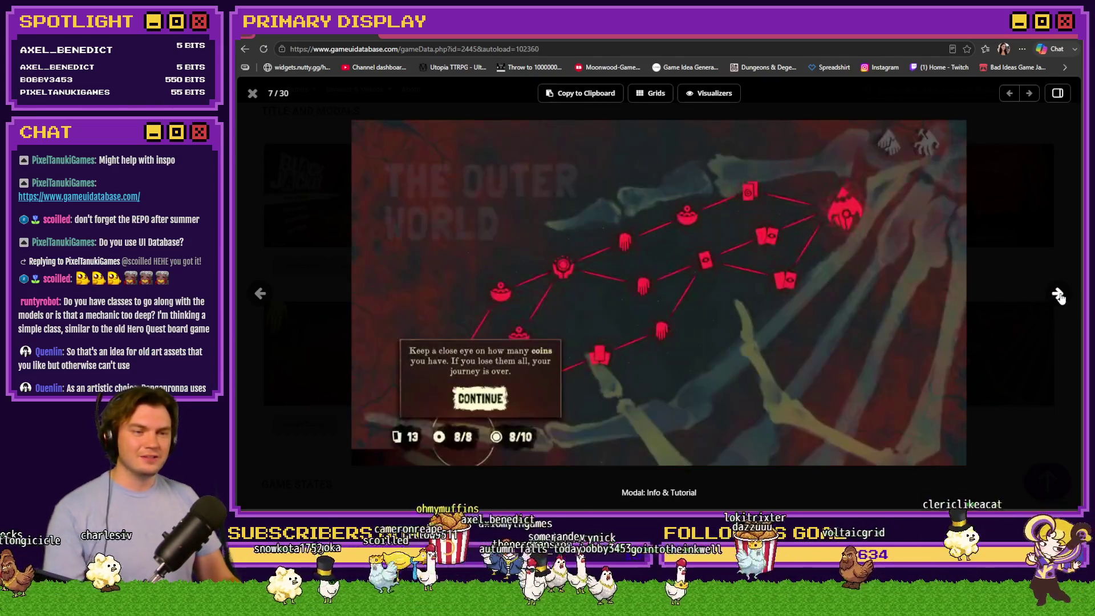
left_click(1057, 295)
left_click(1057, 295)
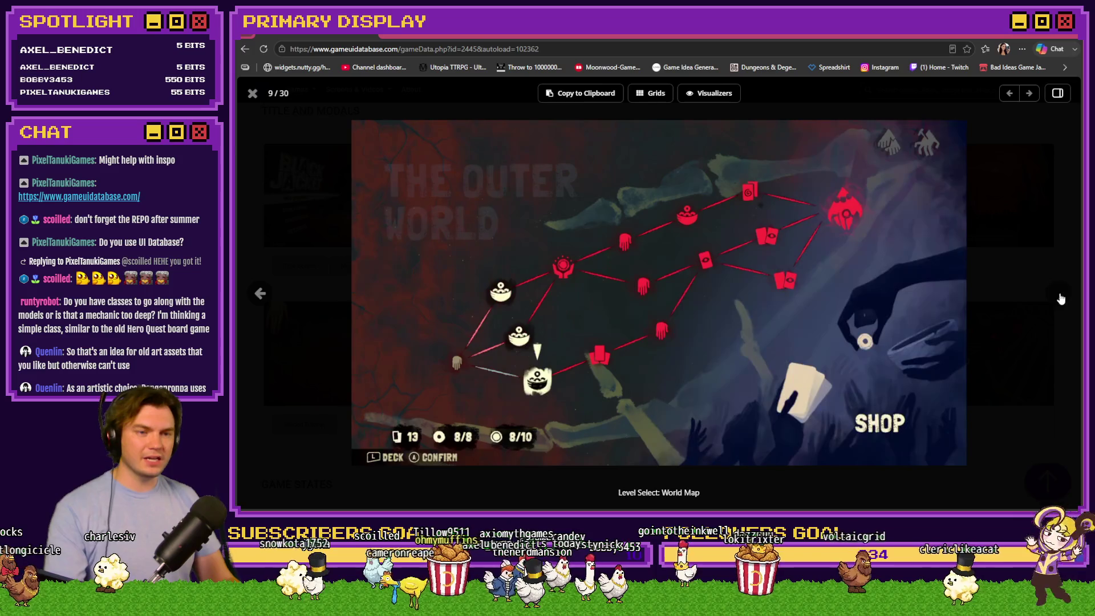
left_click(1058, 295)
left_click(1057, 295)
left_click(1057, 295)
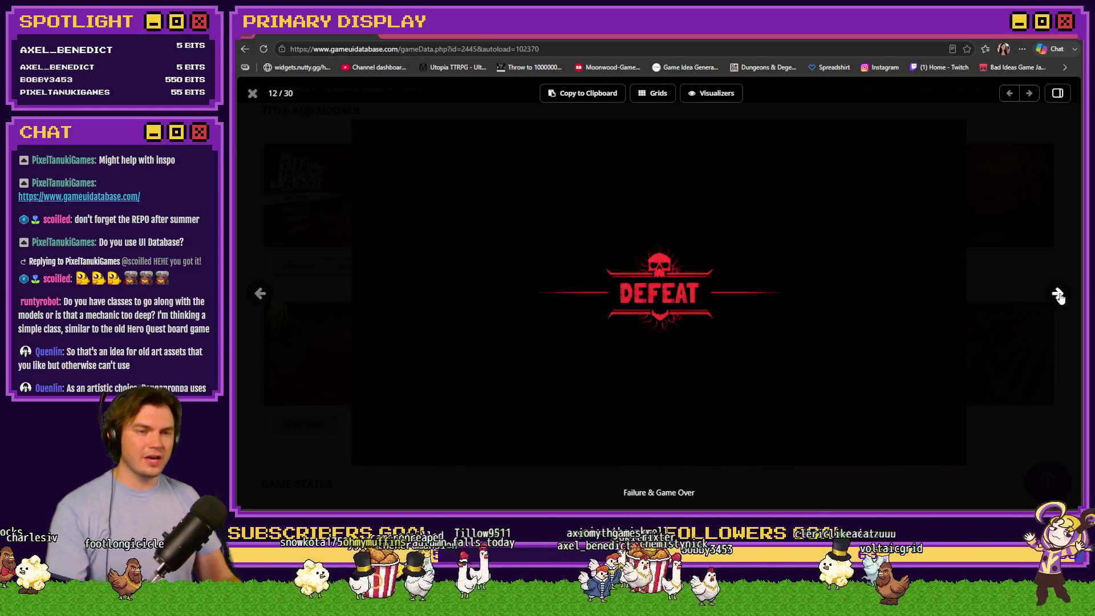
left_click(1058, 294)
left_click(1057, 295)
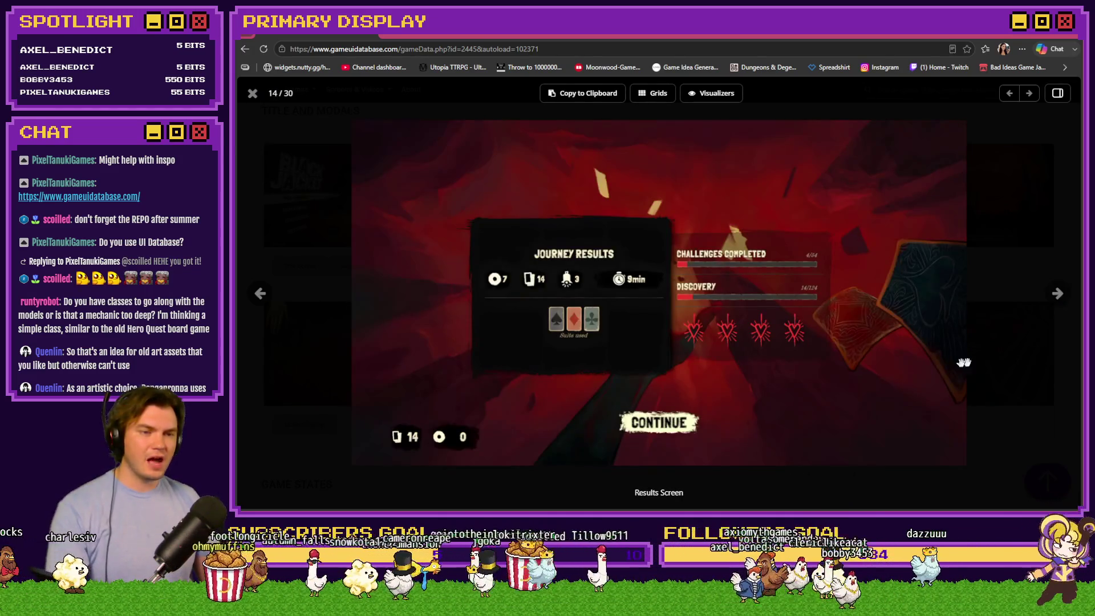
left_click(252, 93)
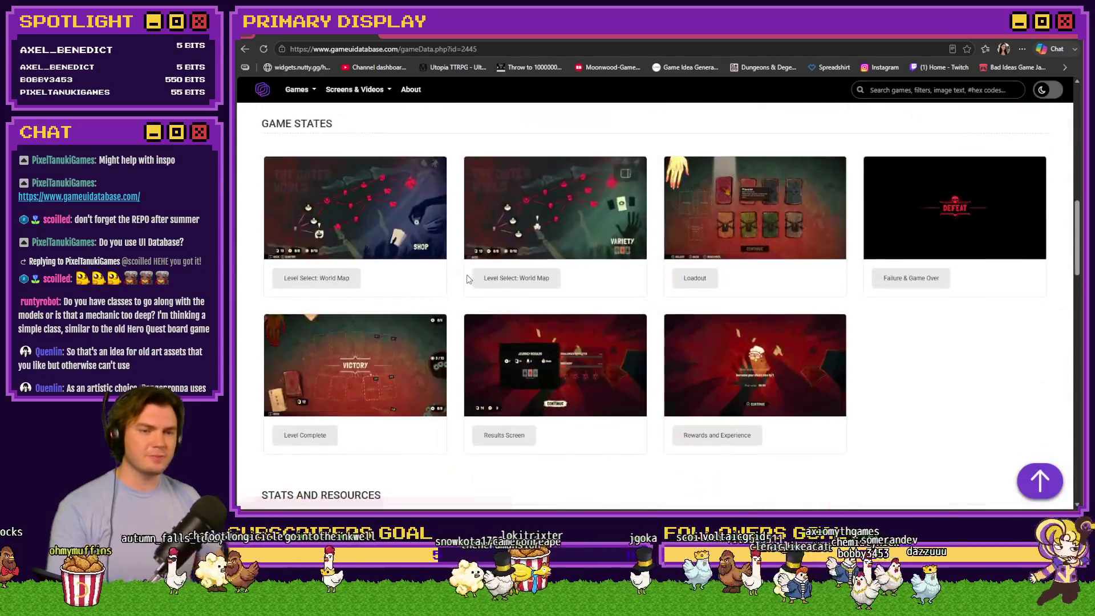
scroll(853, 383, "up", 4)
scroll(853, 382, "up", 3)
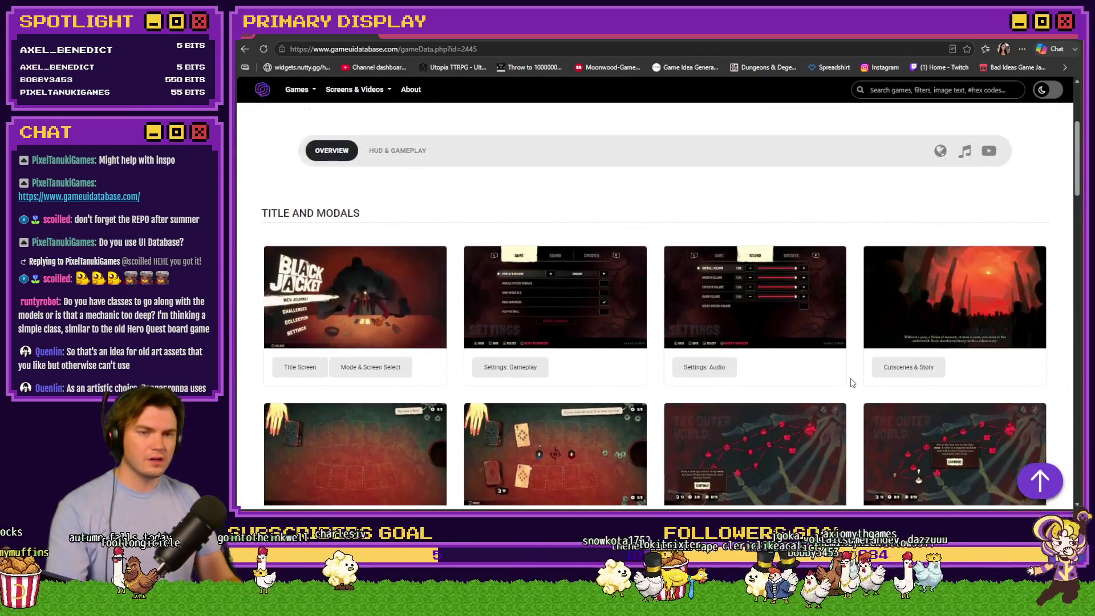
left_click(330, 316)
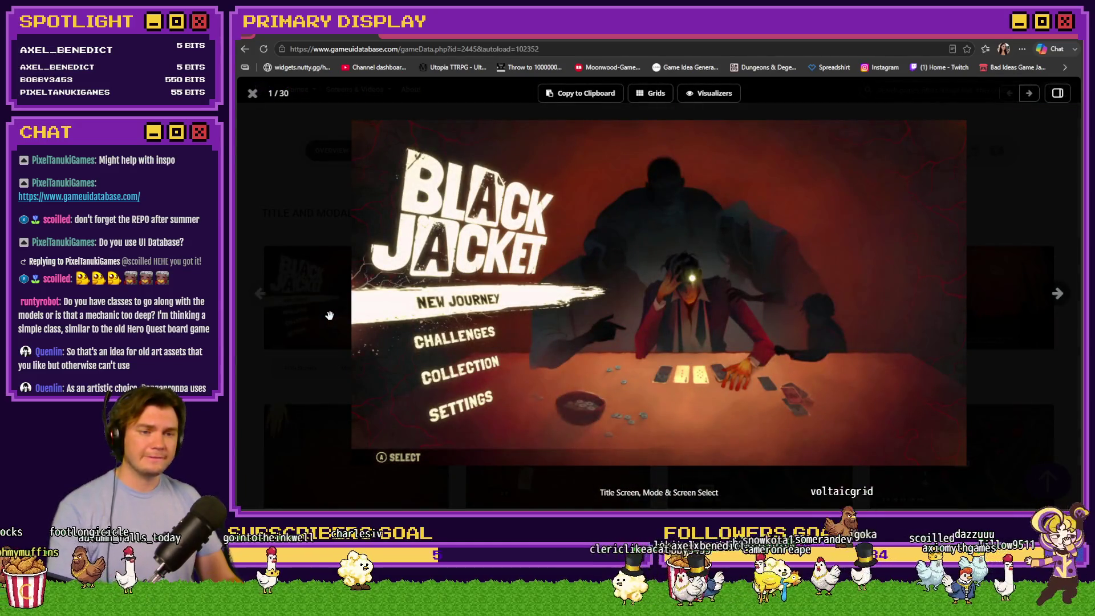
left_click(253, 94)
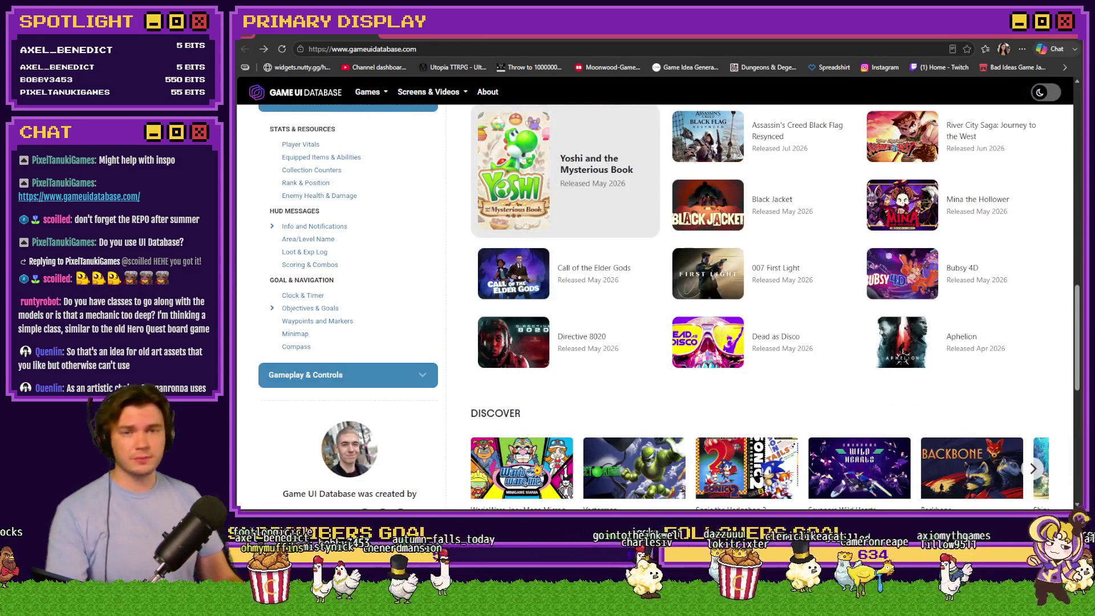
key("ctrl+Tab")
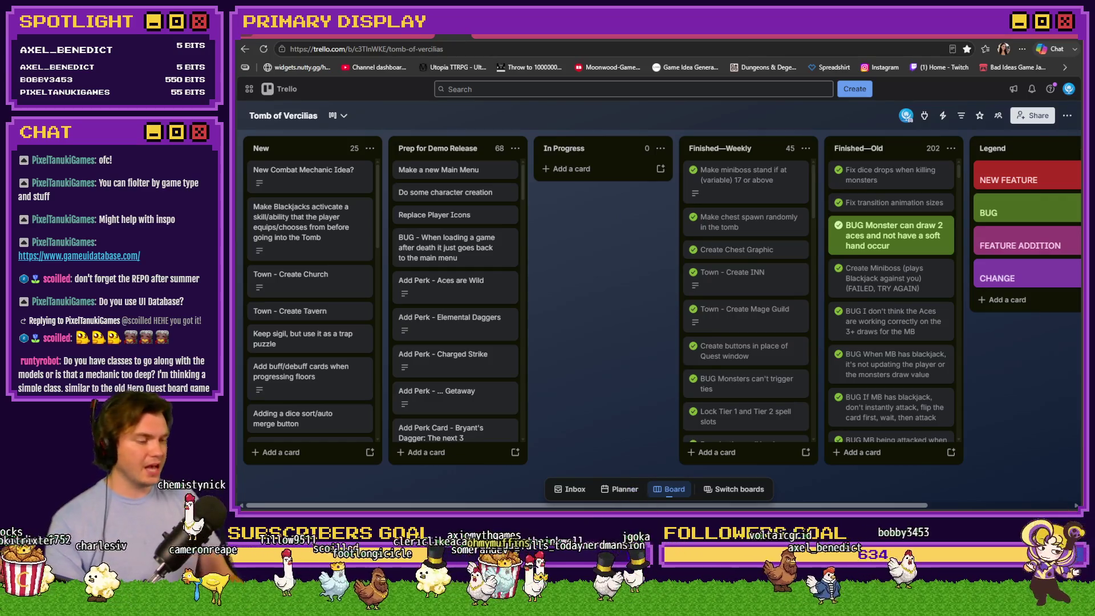
Playtest through the INN, Mages Guild, Church and Tavern, head to the tomb, and pick a perk card.
key("alt+Tab")
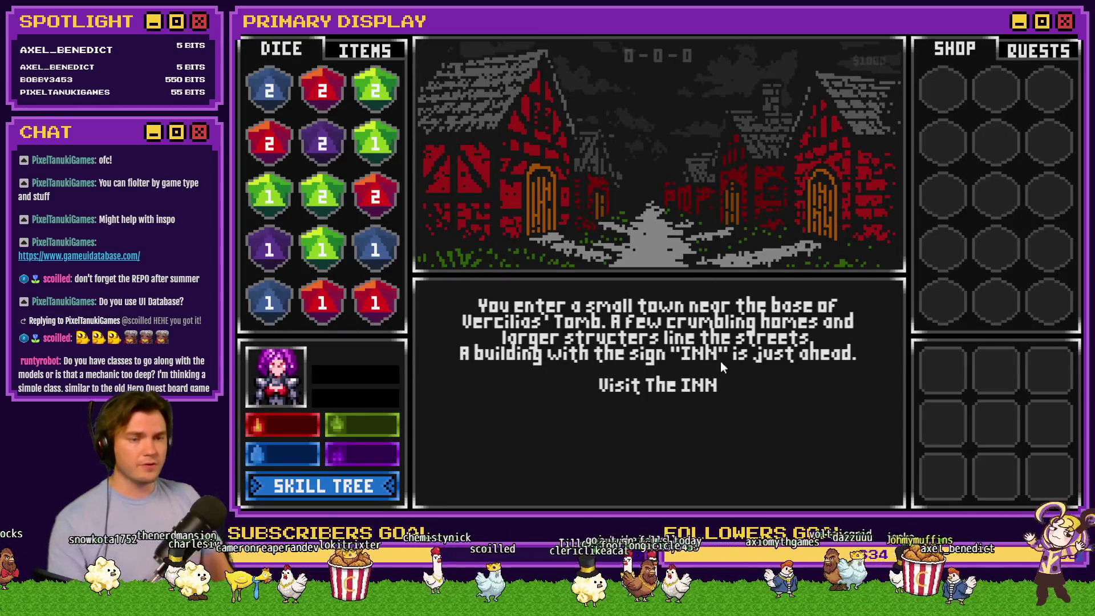
left_click(715, 384)
left_click(699, 488)
left_click(706, 407)
left_click(711, 490)
left_click(710, 491)
left_click(711, 492)
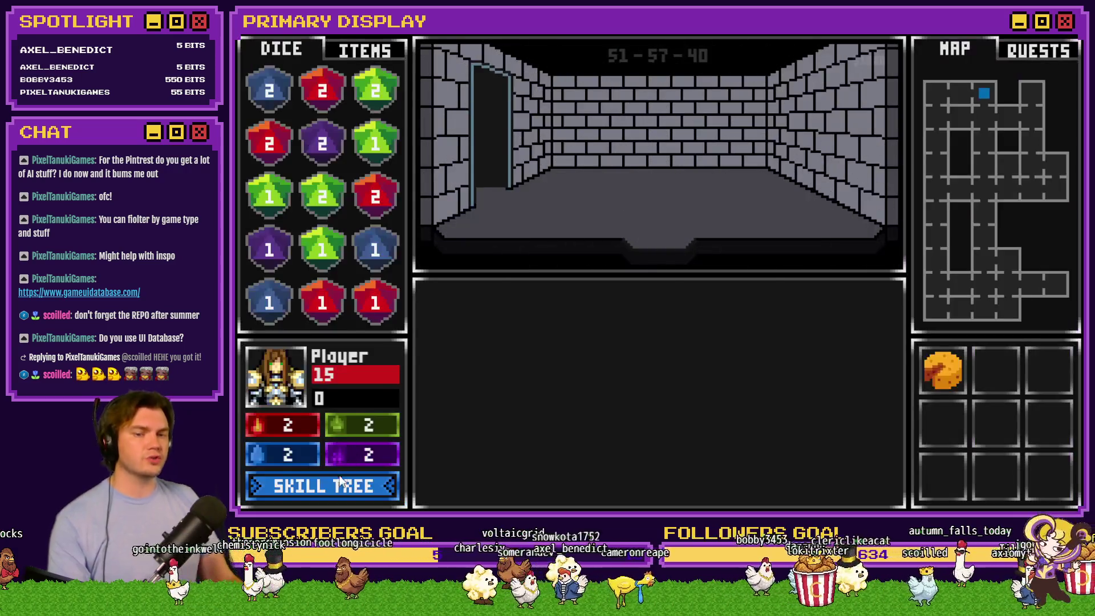
left_click(376, 482)
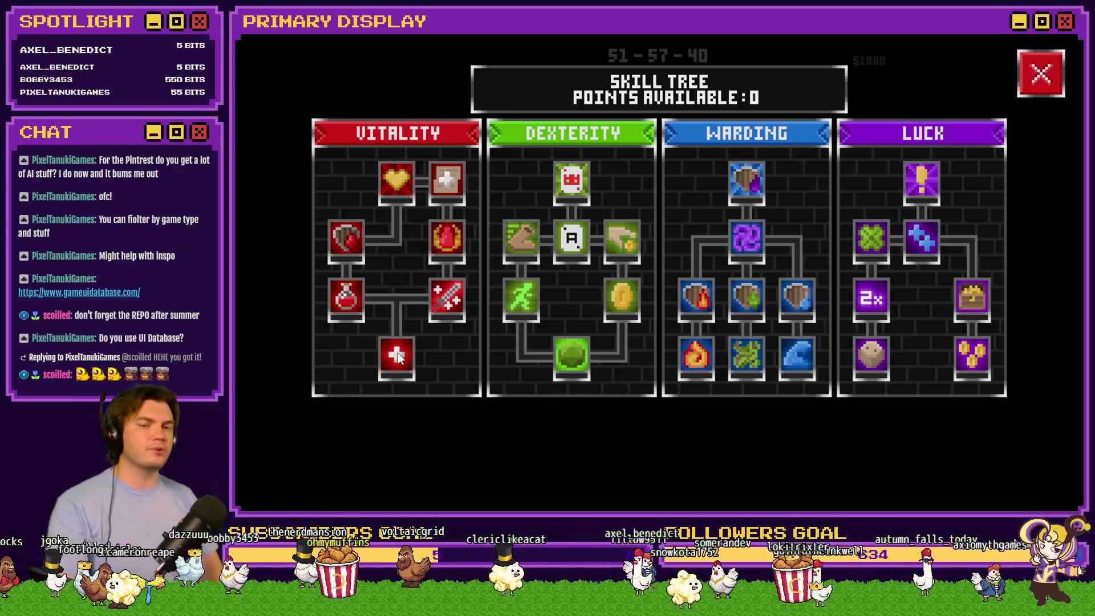
Read several skill node descriptions, then close the Skill Tree with the red X.
mouse_move(400, 366)
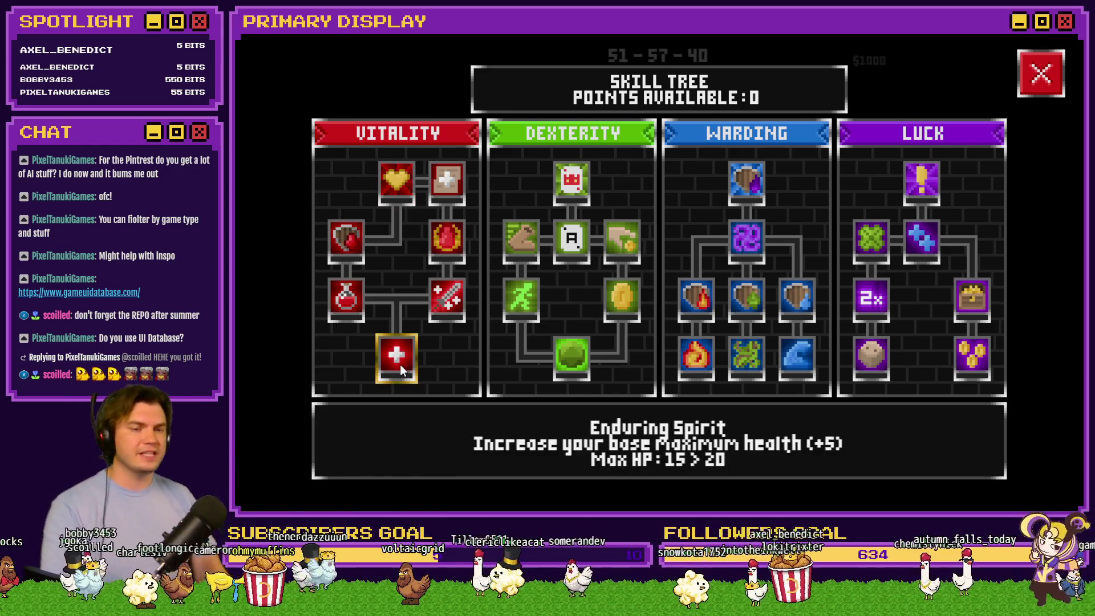
mouse_move(447, 299)
mouse_move(338, 308)
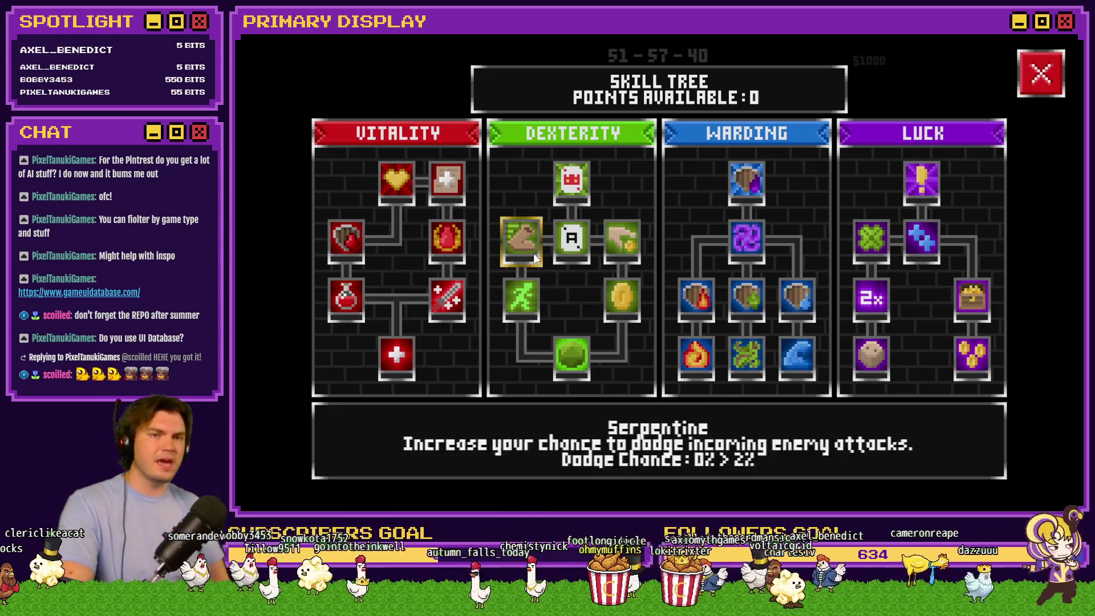
left_click(1049, 74)
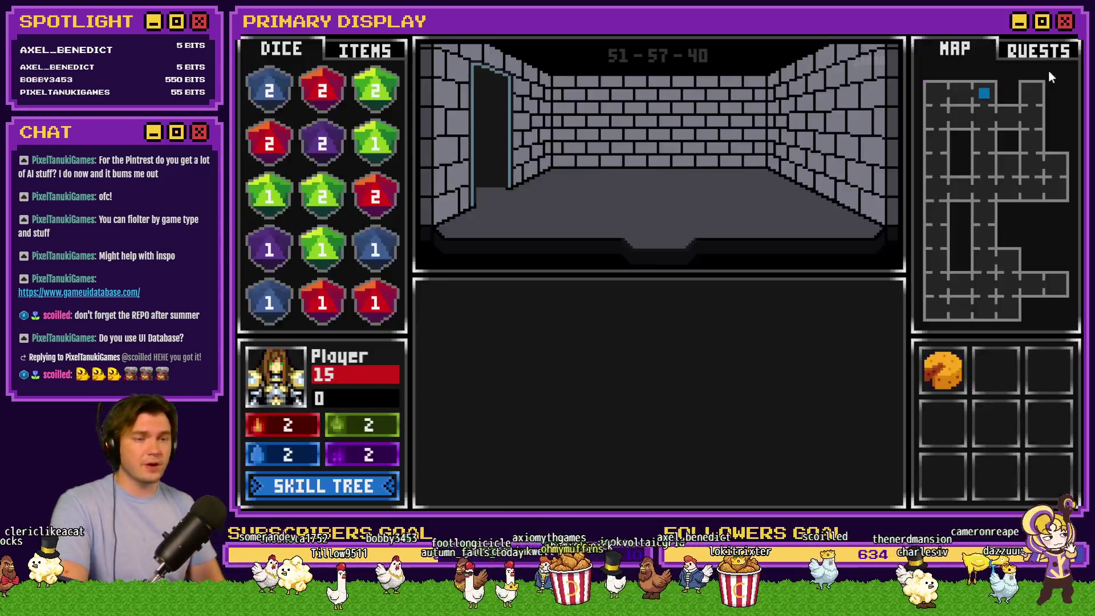
left_click(365, 50)
left_click(303, 54)
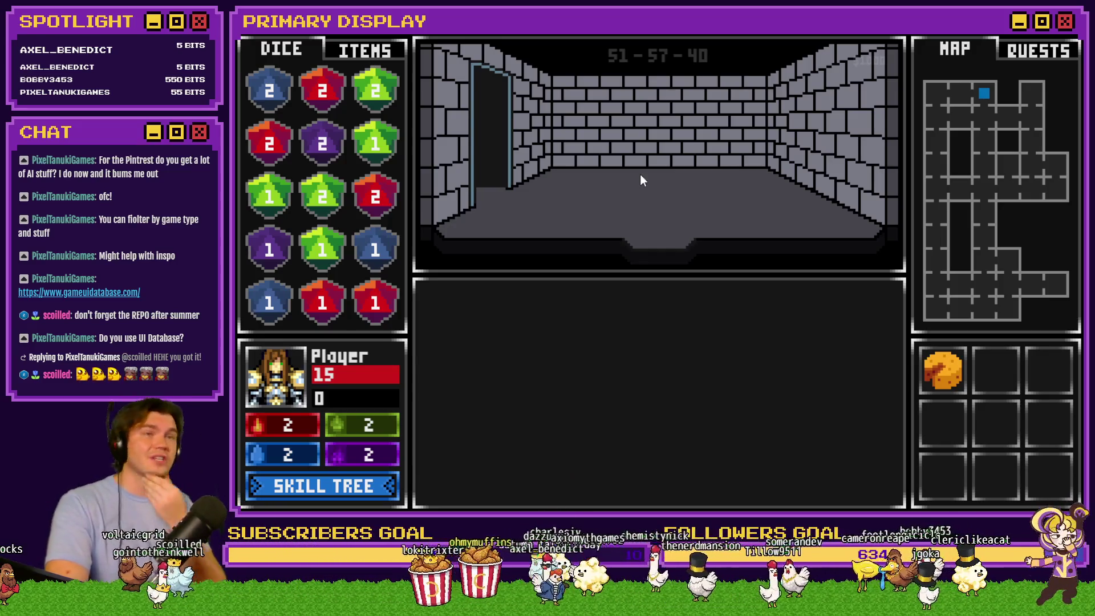
left_click(381, 53)
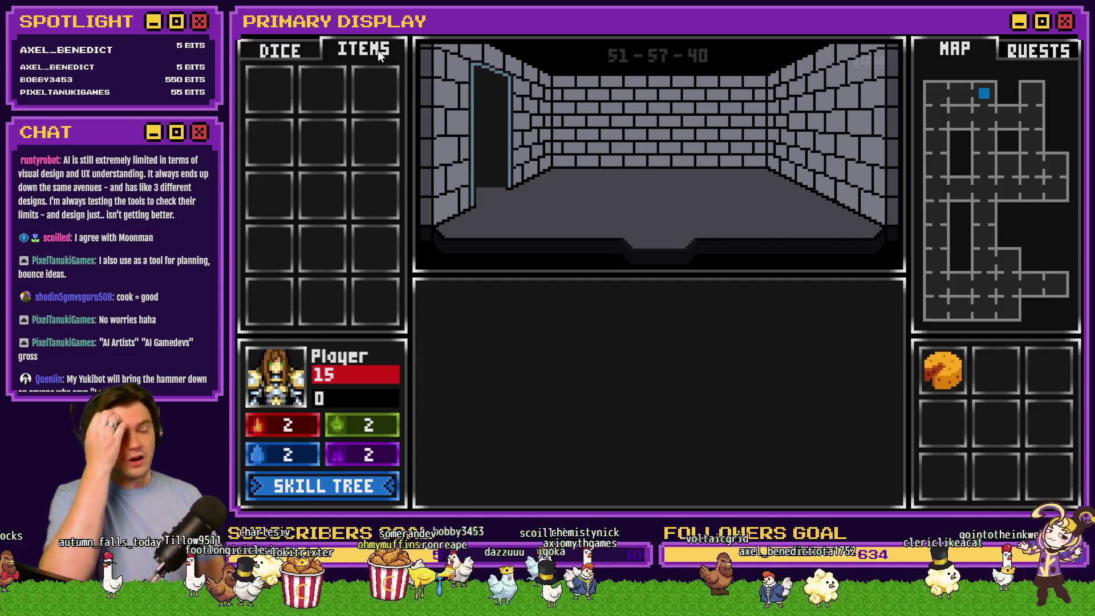
Step forward, light the six remembered pattern tiles, and move into the Geo Slime battle.
key("w")
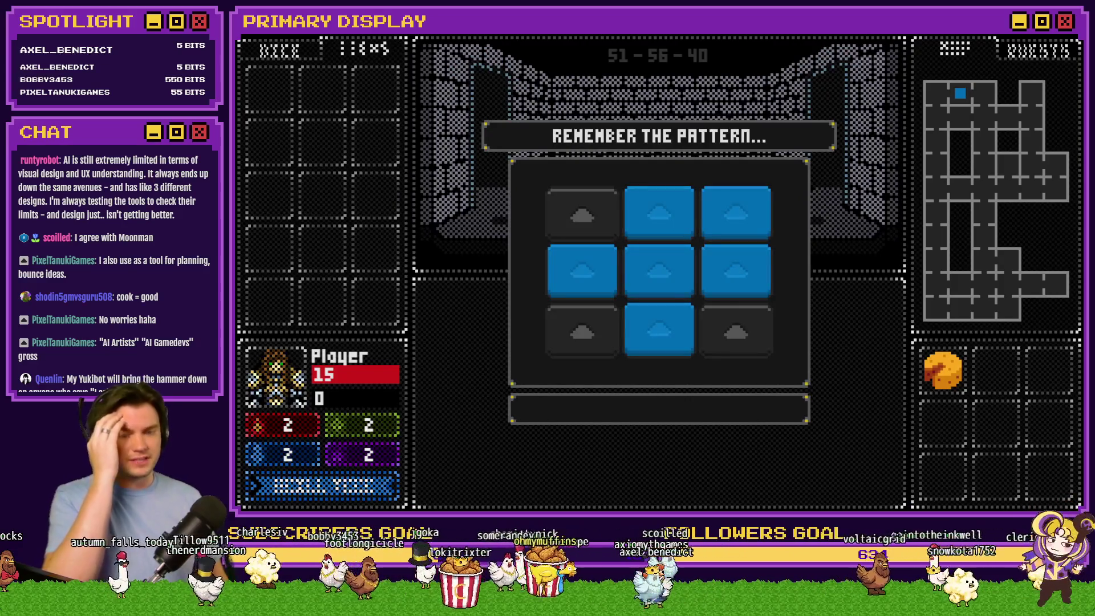
left_click(582, 265)
left_click(659, 330)
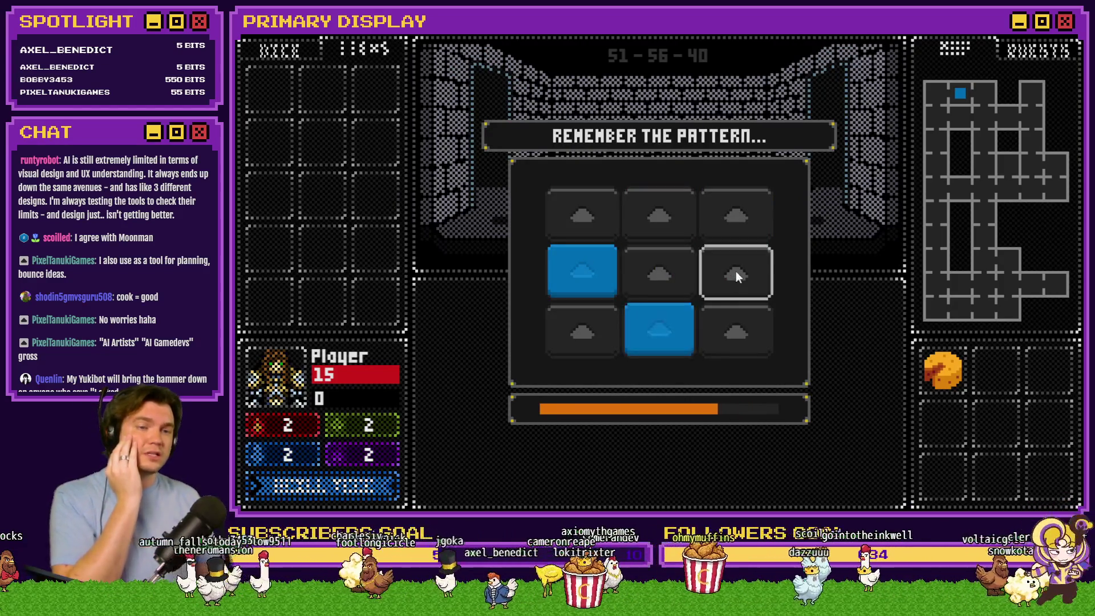
left_click(735, 276)
left_click(736, 216)
left_click(661, 215)
left_click(684, 274)
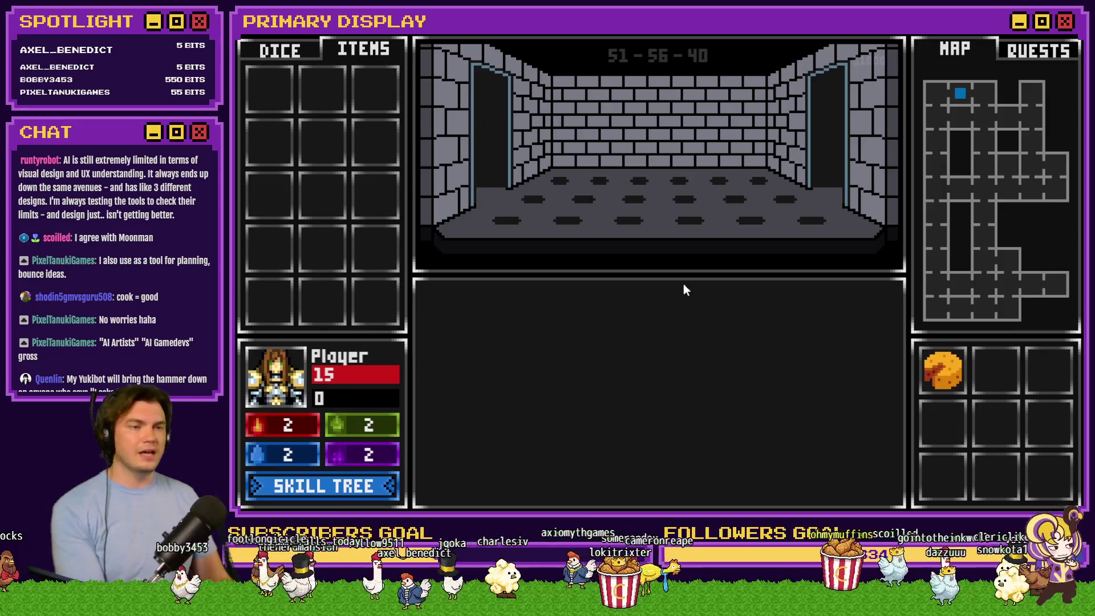
key("w")
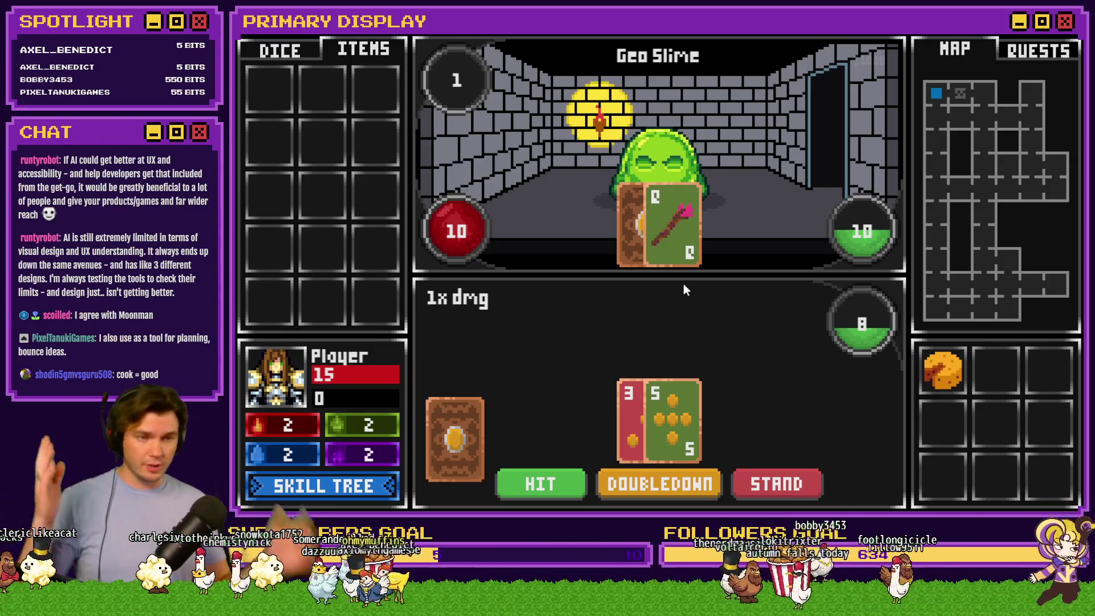
Close the playtest and switch to the Roll for Redemption itch.io page in the browser.
key("alt+F4")
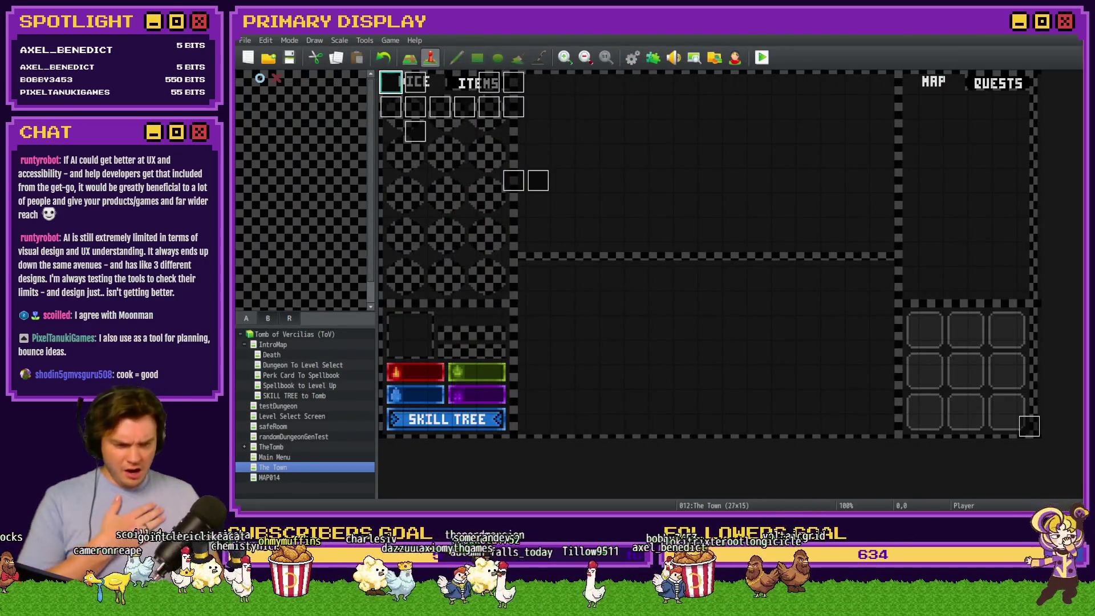
key("alt+Tab")
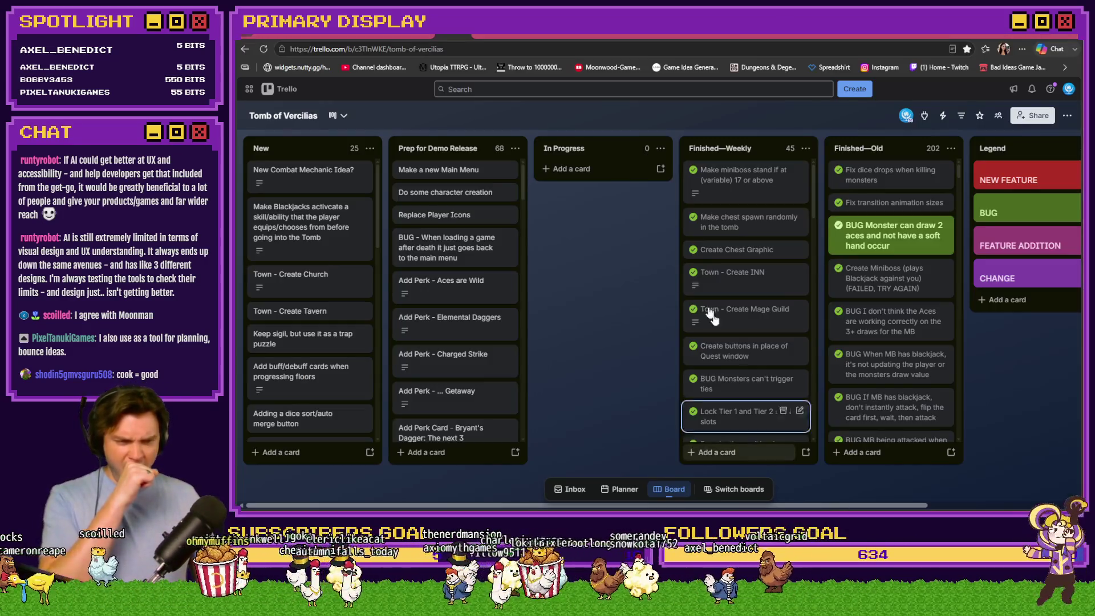
key("ctrl+Tab")
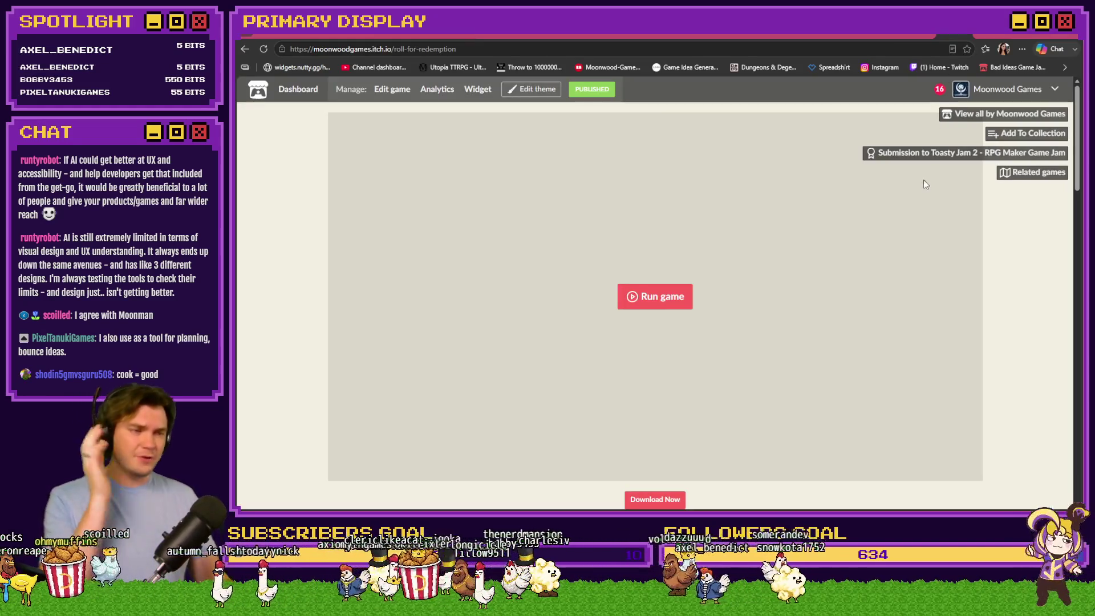
Scroll the Roll for Redemption page to its comments and back up, then select the page URL.
scroll(1016, 307, "down", 5)
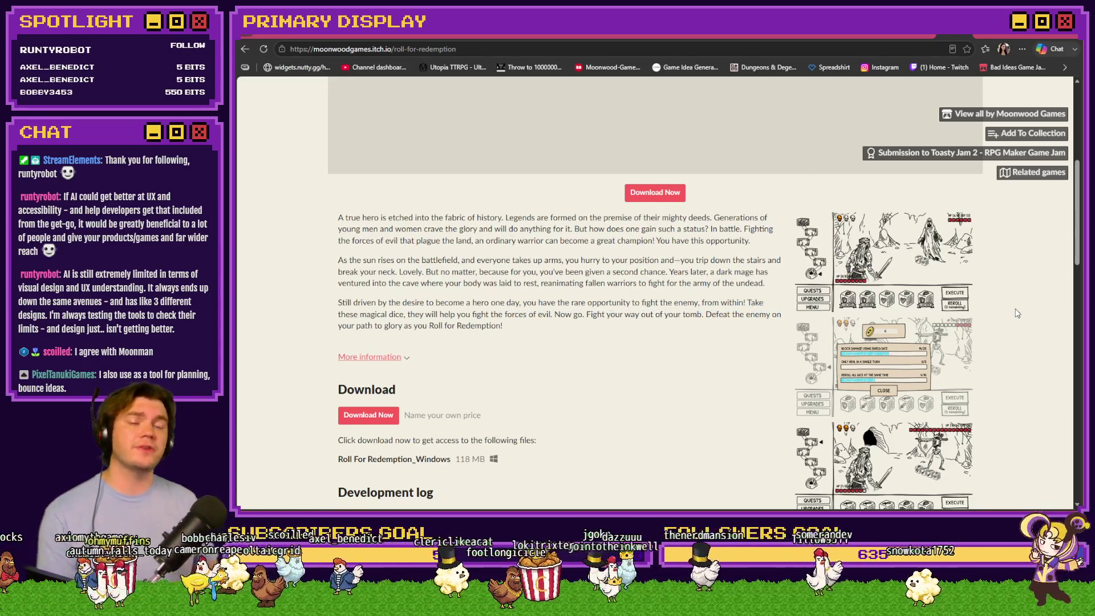
scroll(1027, 322, "down", 3)
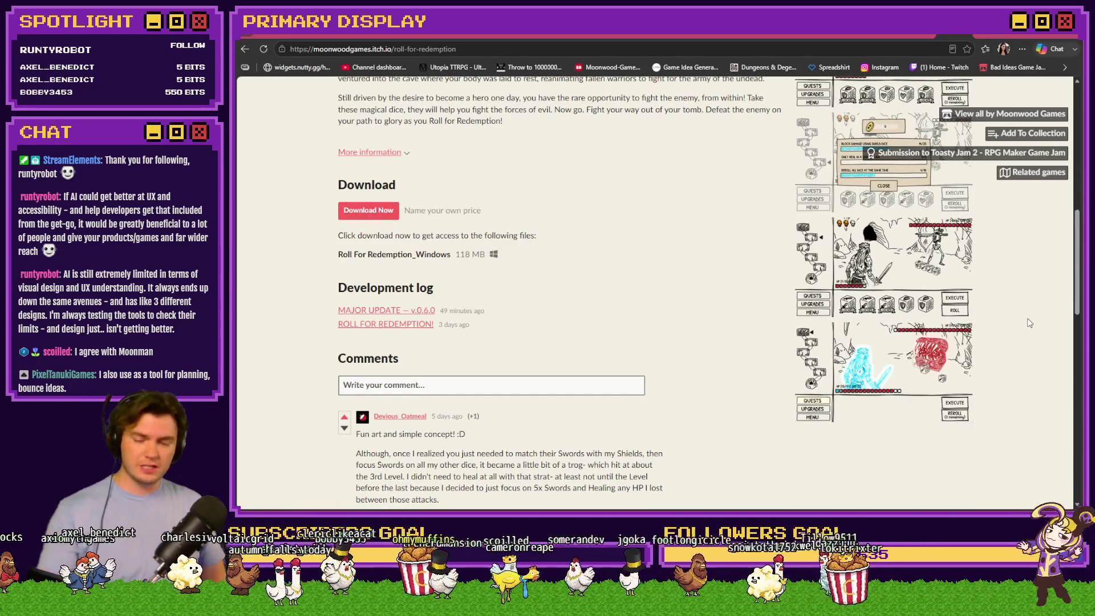
scroll(1026, 325, "up", 6)
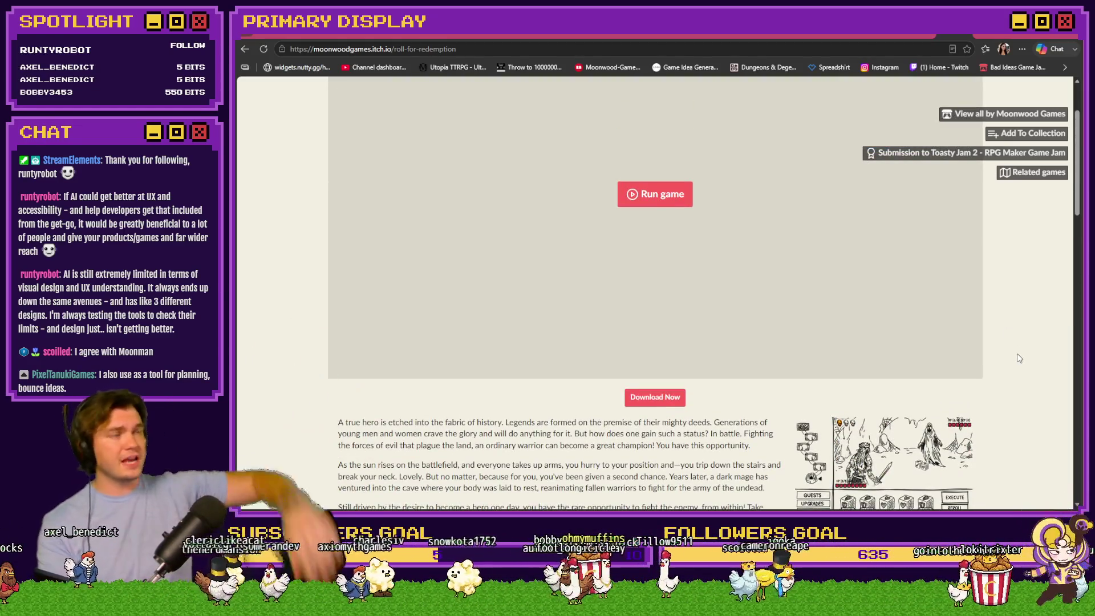
right_click(1018, 355)
left_click(1039, 342)
scroll(1038, 342, "up", 2)
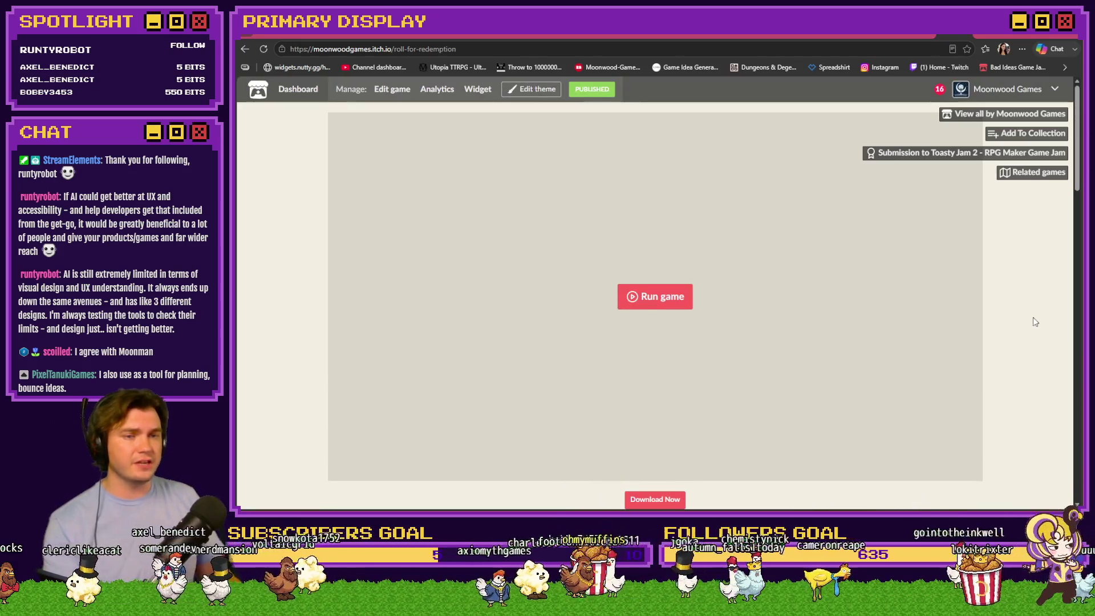
left_click(470, 49)
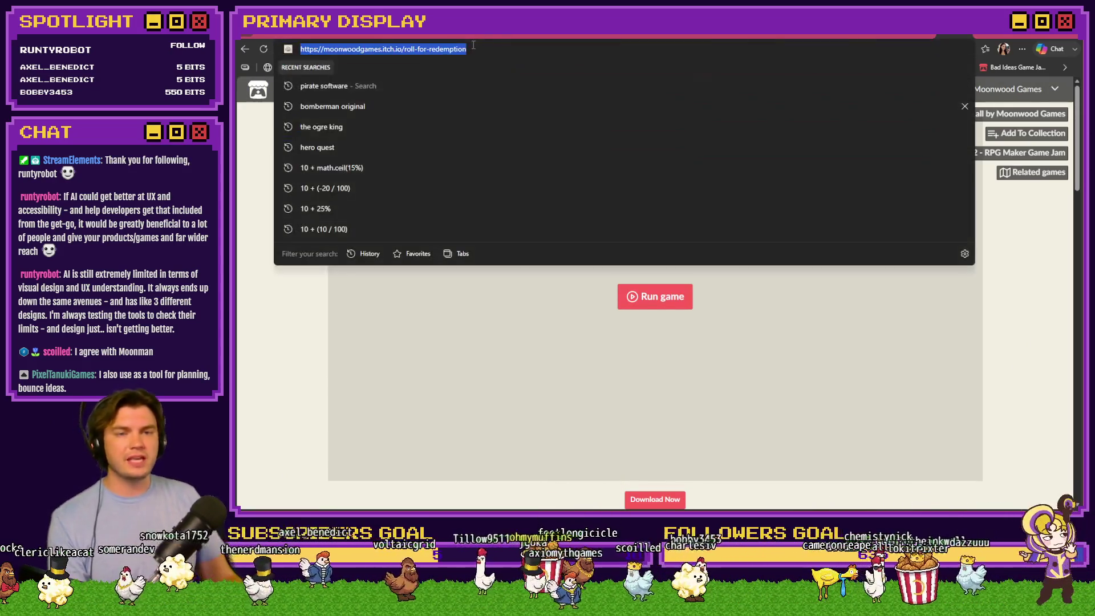
Copy the page URL and scroll down to the v0.6.0 development log and player comments.
key("Escape")
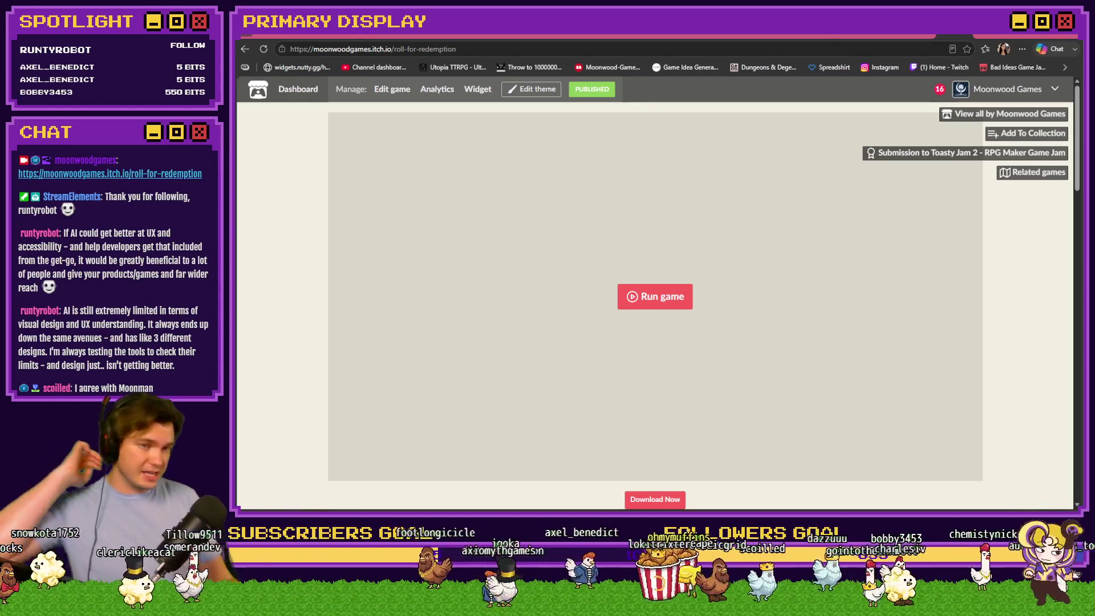
scroll(288, 258, "down", 5)
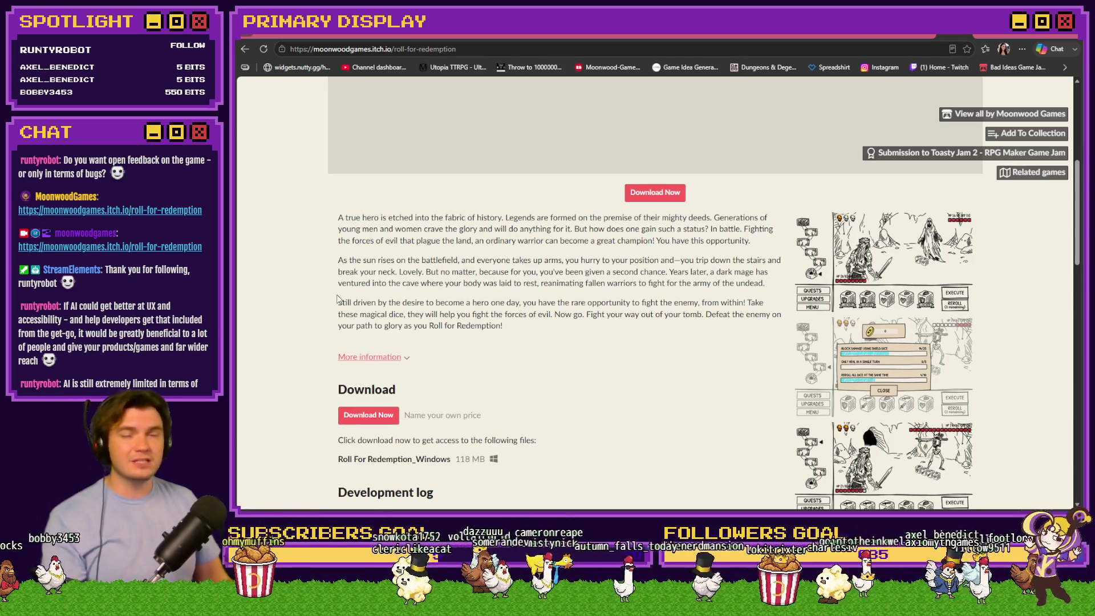
scroll(310, 302, "up", 5)
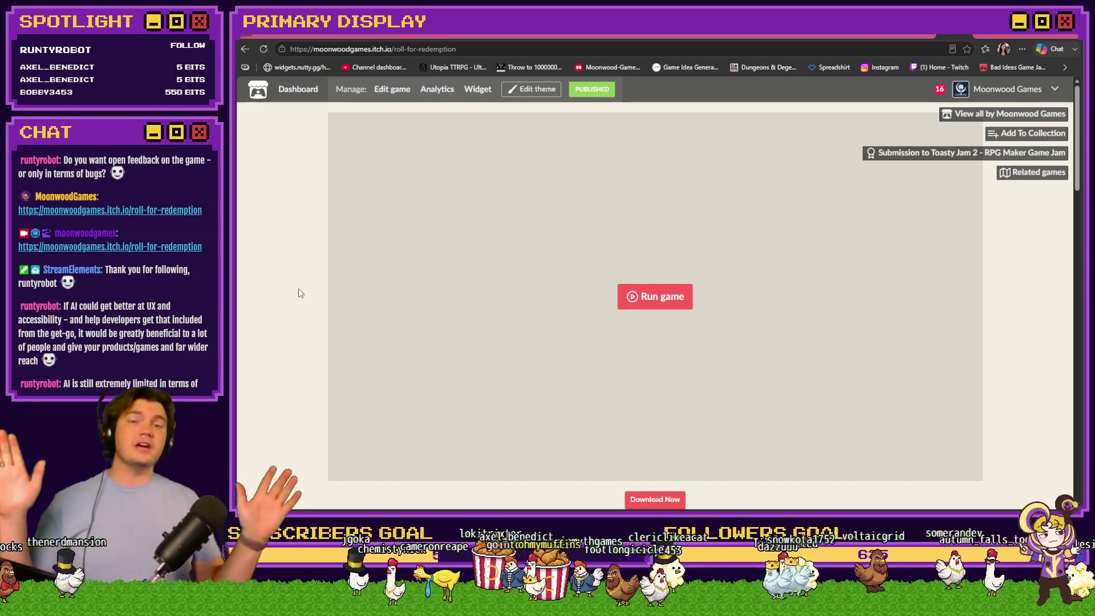
scroll(258, 277, "down", 6)
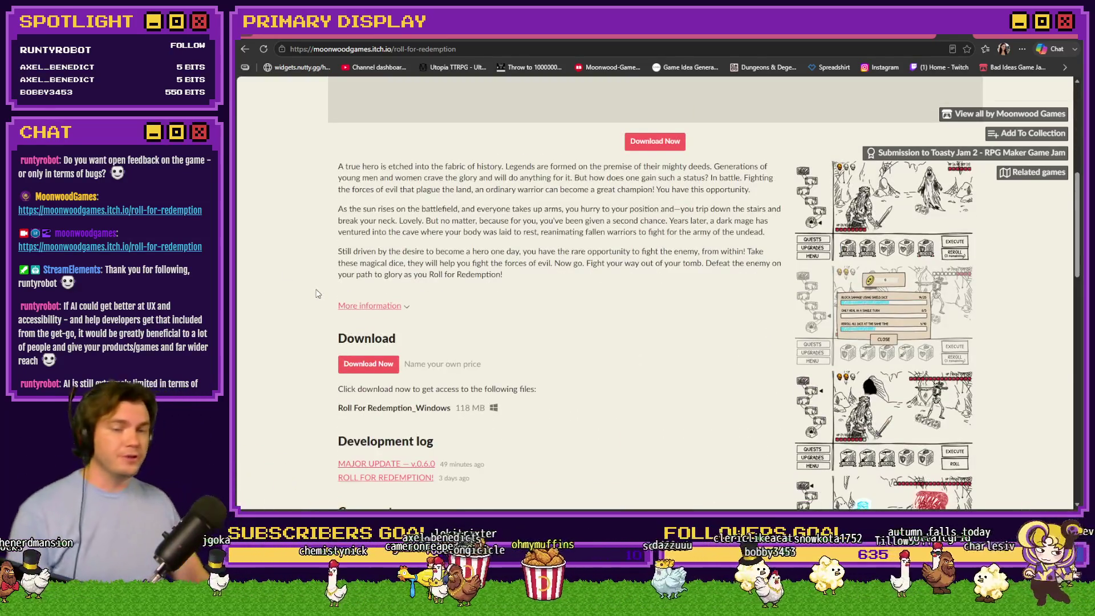
scroll(318, 293, "down", 8)
scroll(508, 297, "up", 3)
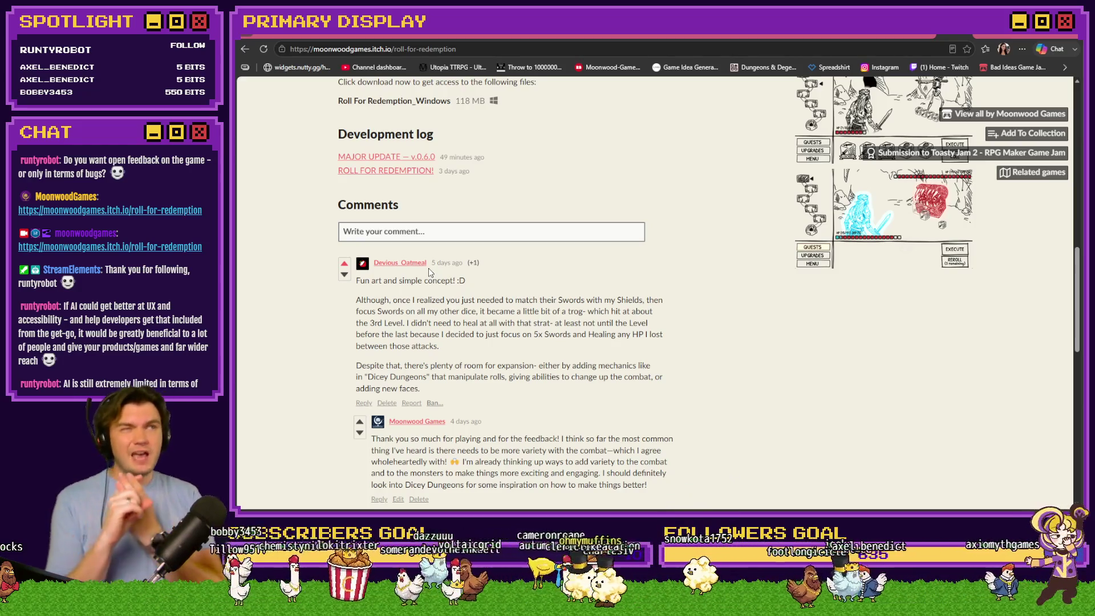
Enlarge the second screenshot and page forward to the mimic-chest battle screenshot.
left_click(873, 227)
left_click(821, 279)
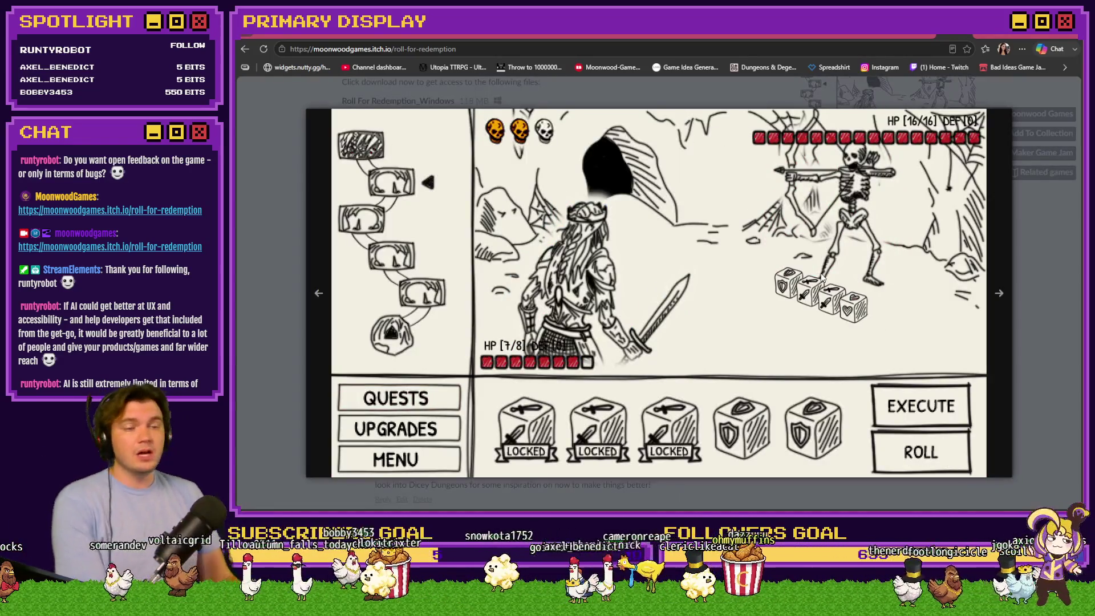
left_click(822, 278)
left_click(829, 278)
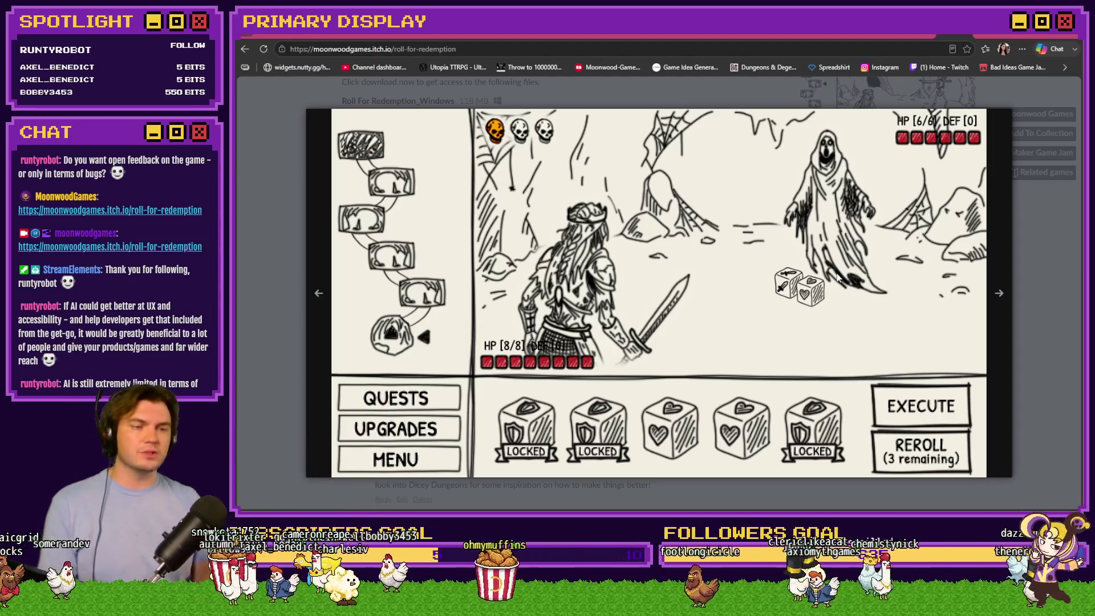
left_click(838, 277)
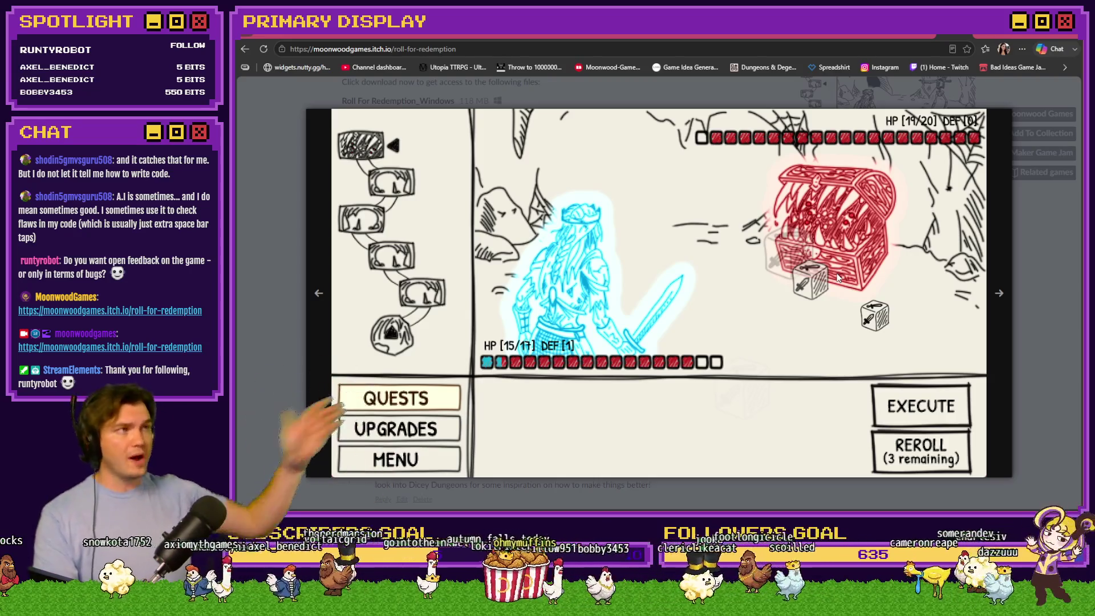
Step ahead two screenshots to the quest-progress one, then close the viewer.
key("Right")
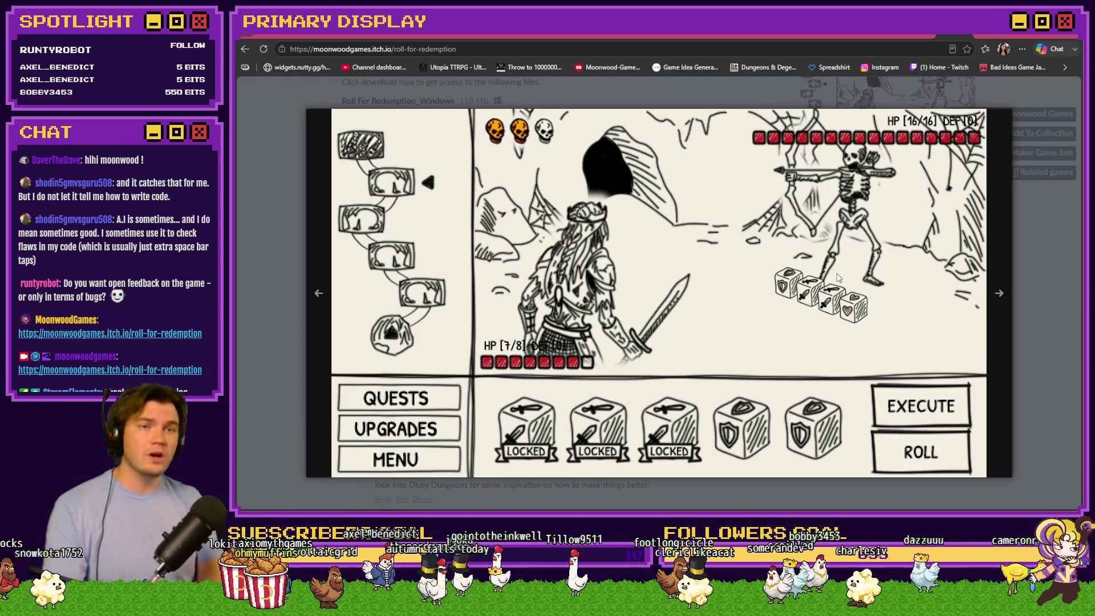
key("Right")
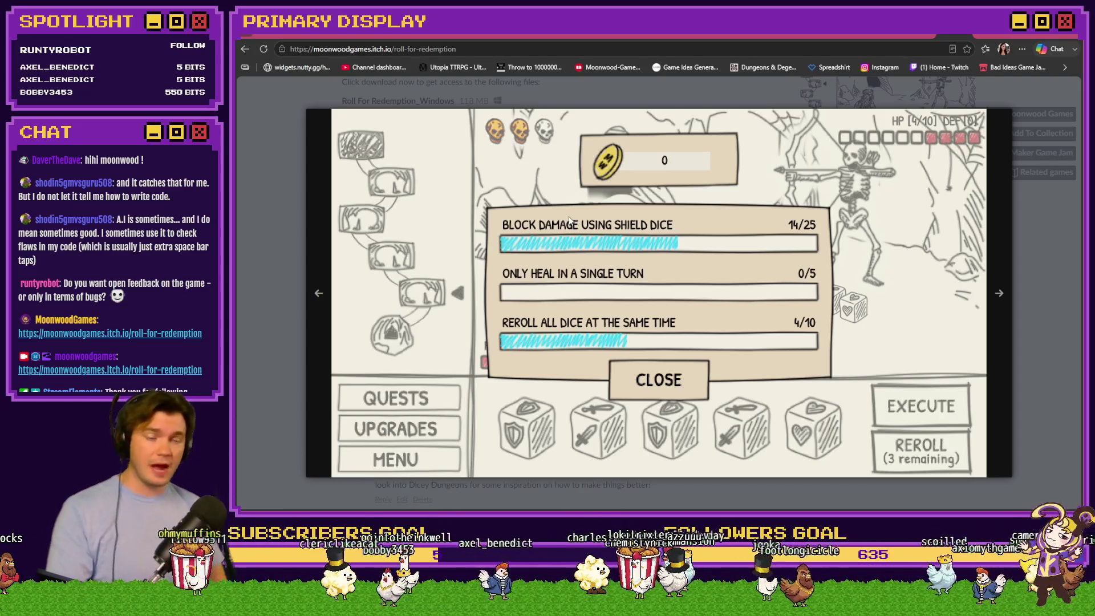
left_click(1034, 247)
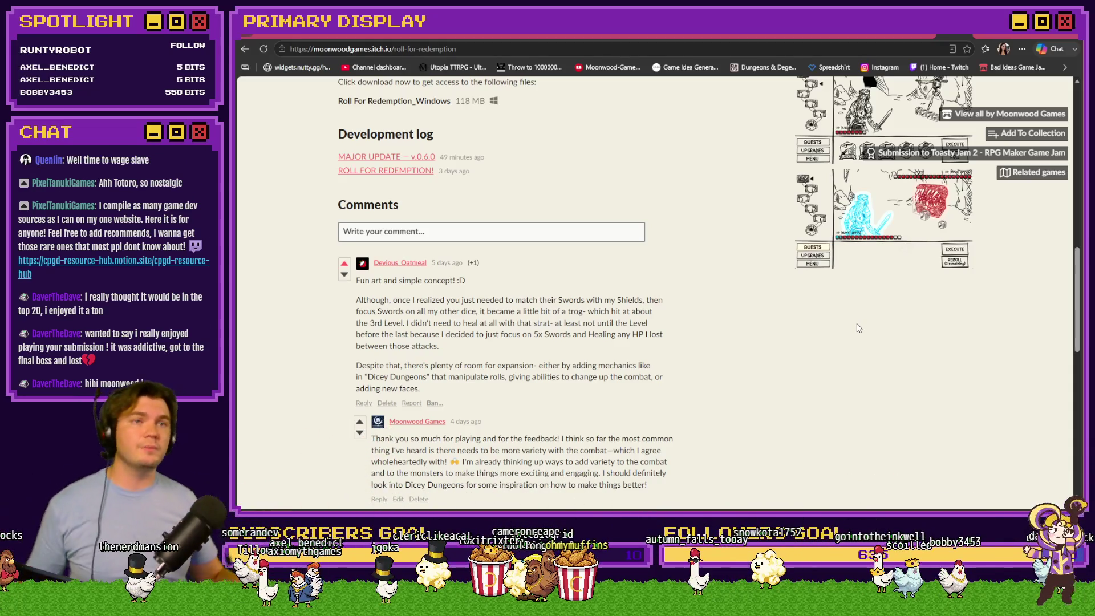
Scroll back up past the description to the game embed's Run game button.
scroll(765, 382, "up", 7)
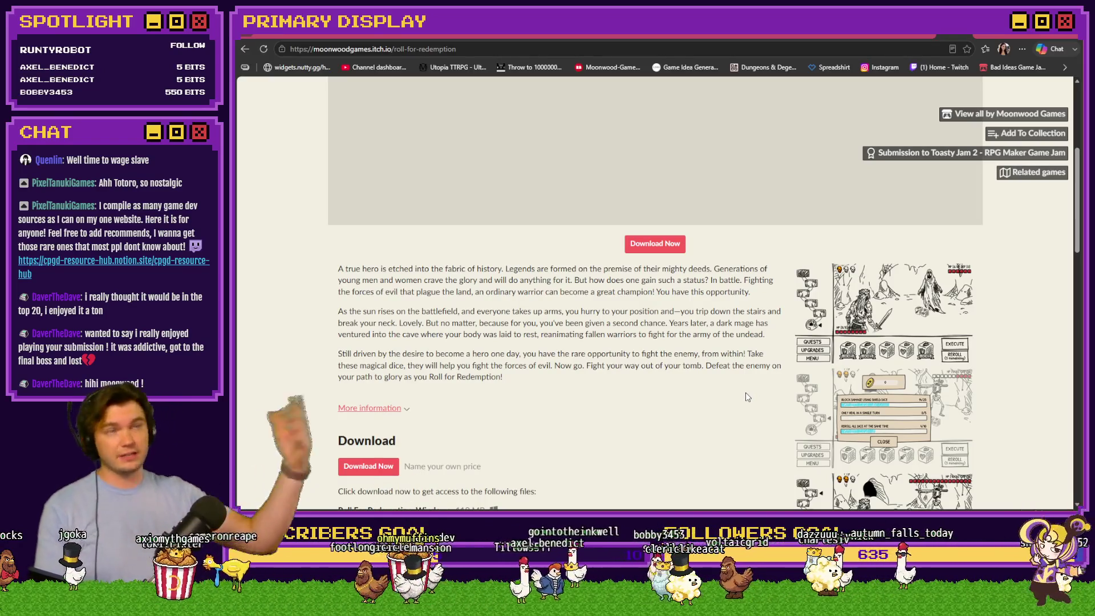
scroll(713, 374, "up", 4)
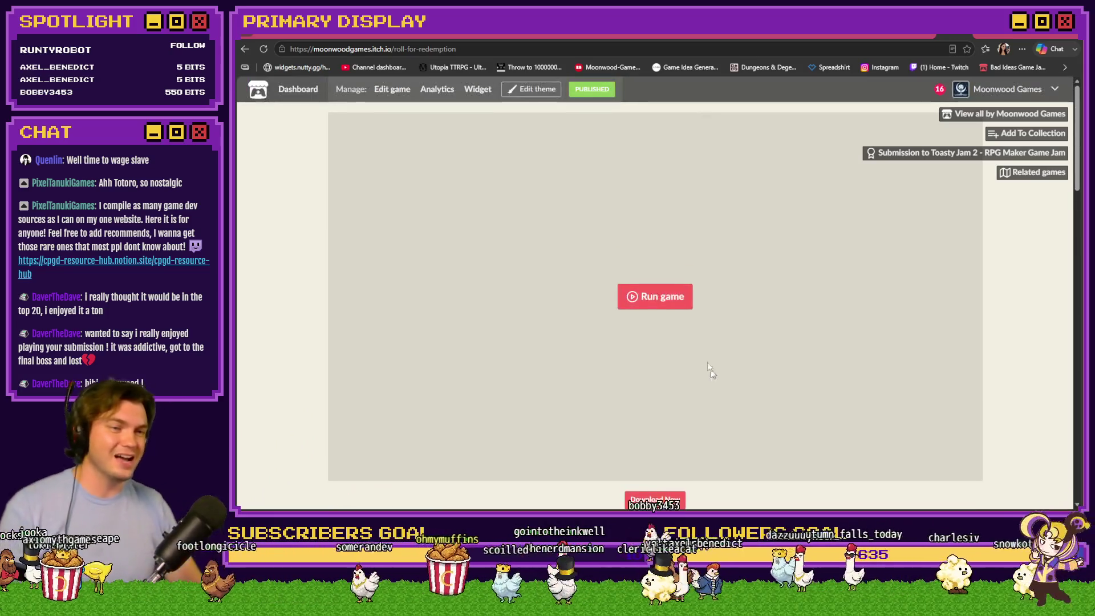
Launch Roll for Redemption, choose PLAY GAME, skip the How to Play screens, and open QUESTS.
left_click(674, 308)
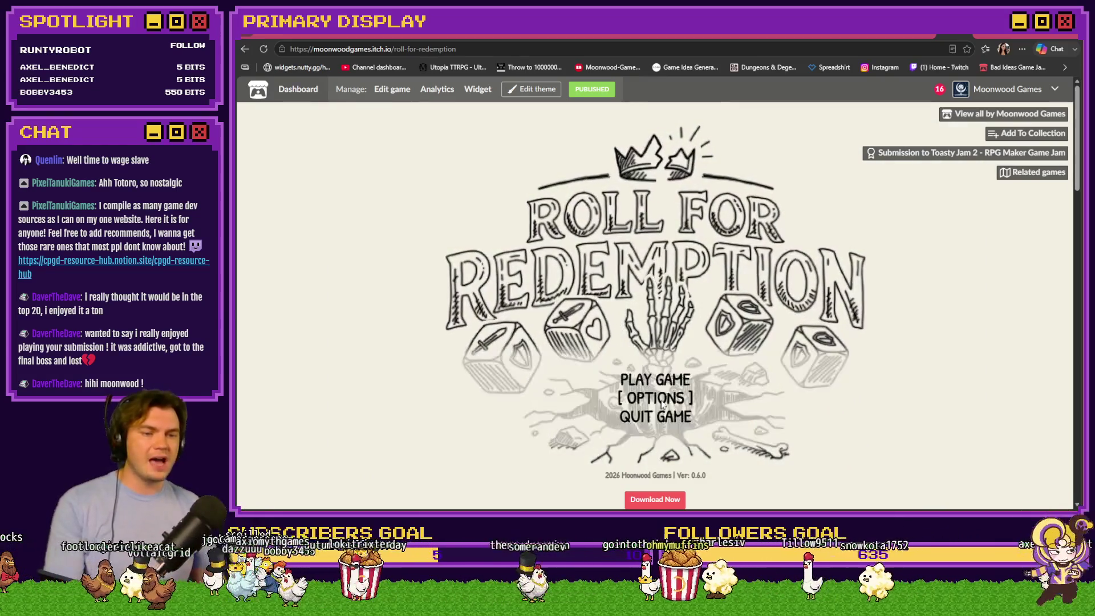
left_click(675, 381)
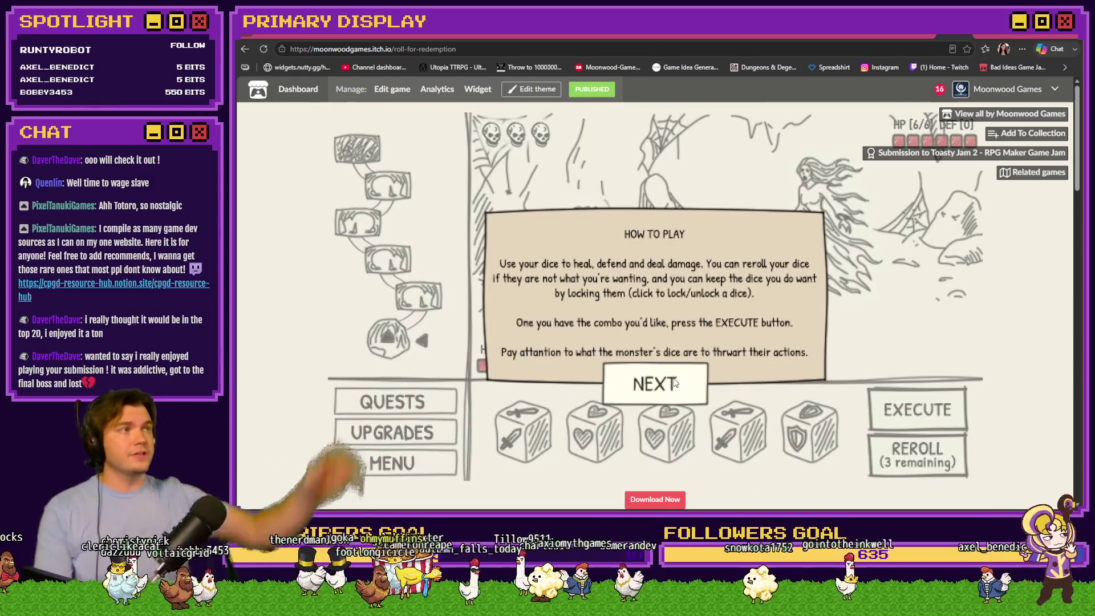
left_click(656, 385)
left_click(654, 384)
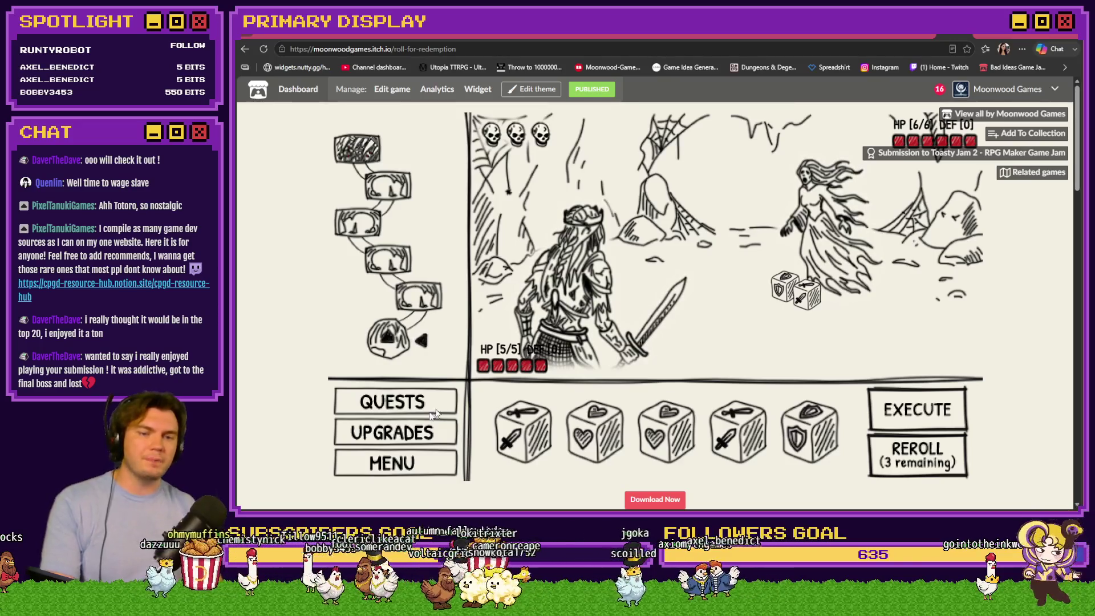
left_click(407, 406)
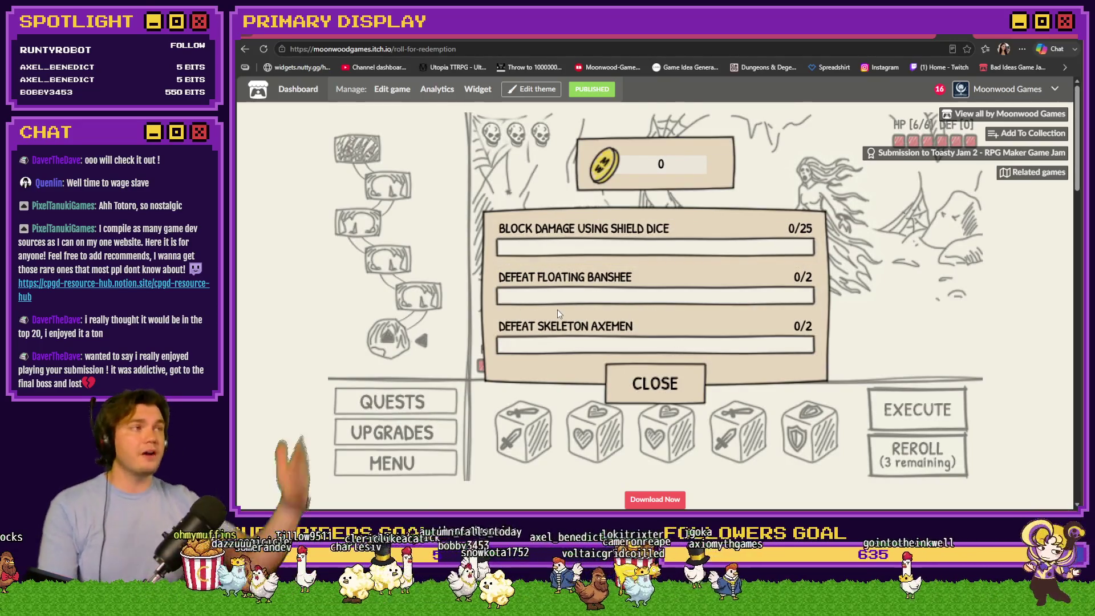
Close the quests panel and EXECUTE the turn with the current five dice.
left_click(655, 383)
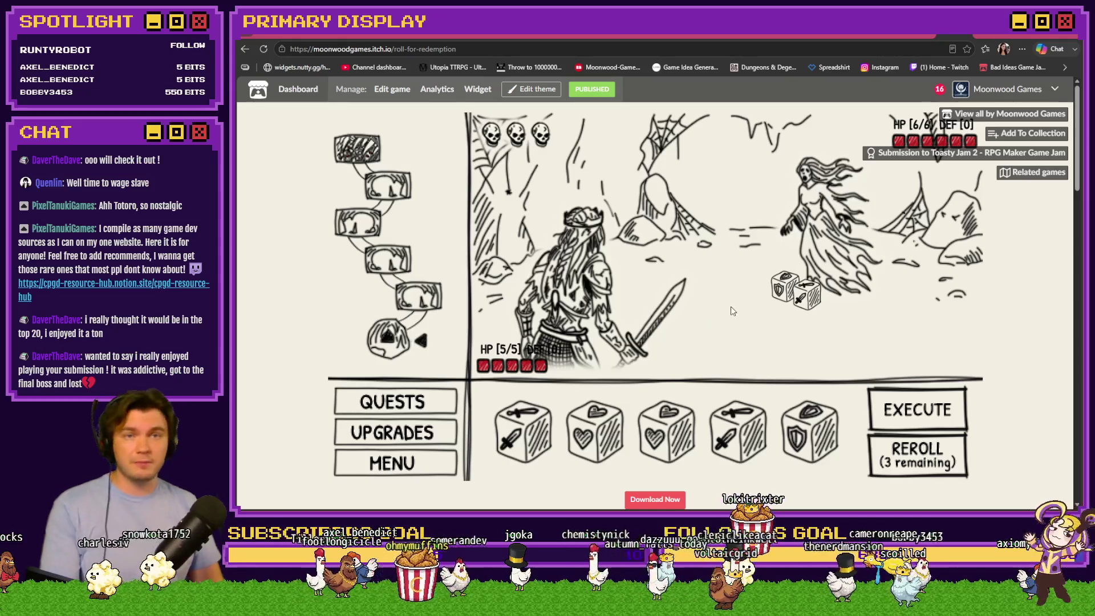
left_click(918, 417)
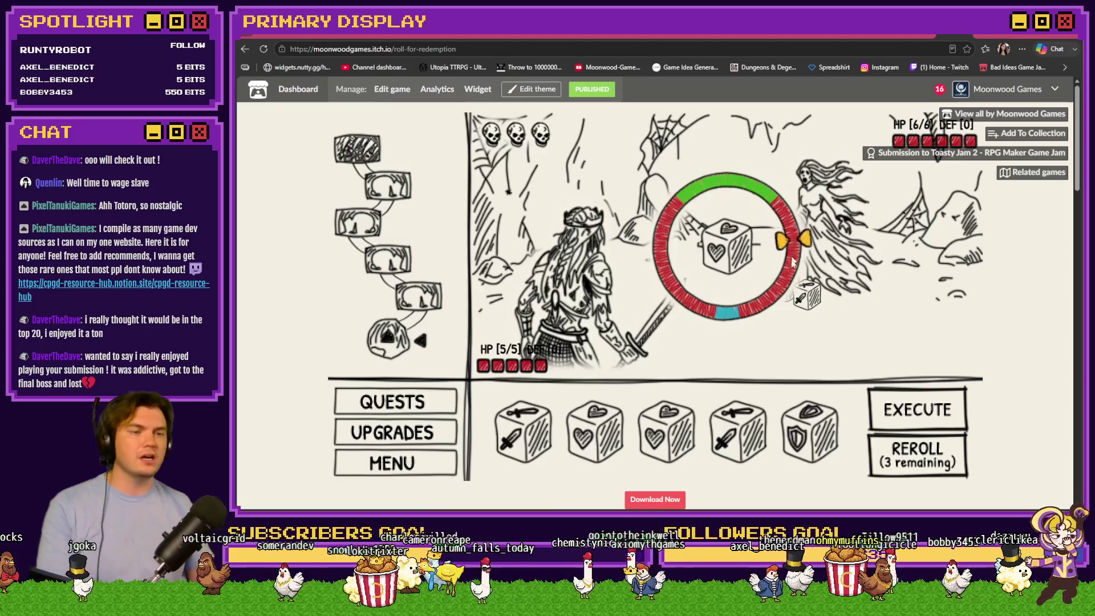
Hit the timing ring for the heart, shield and sword dice against the ghost, then open MENU.
left_click(743, 316)
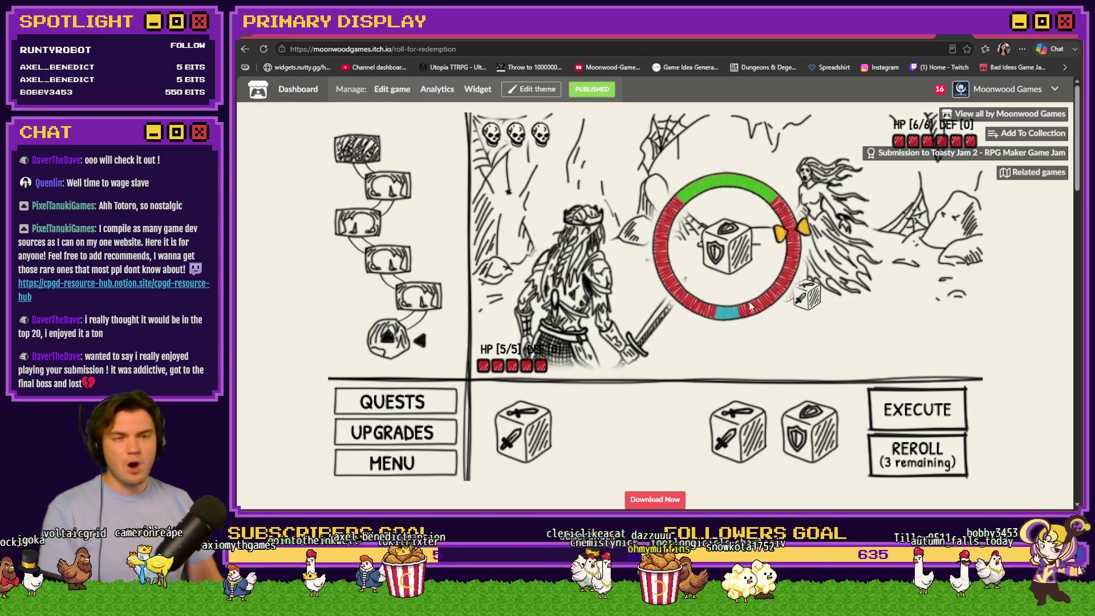
left_click(749, 308)
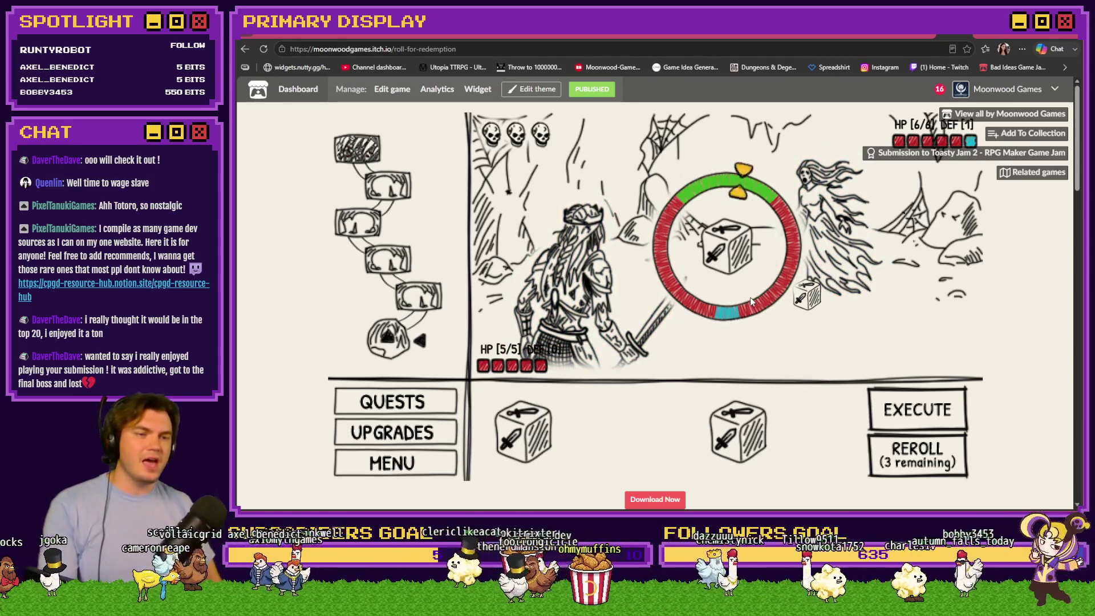
left_click(751, 301)
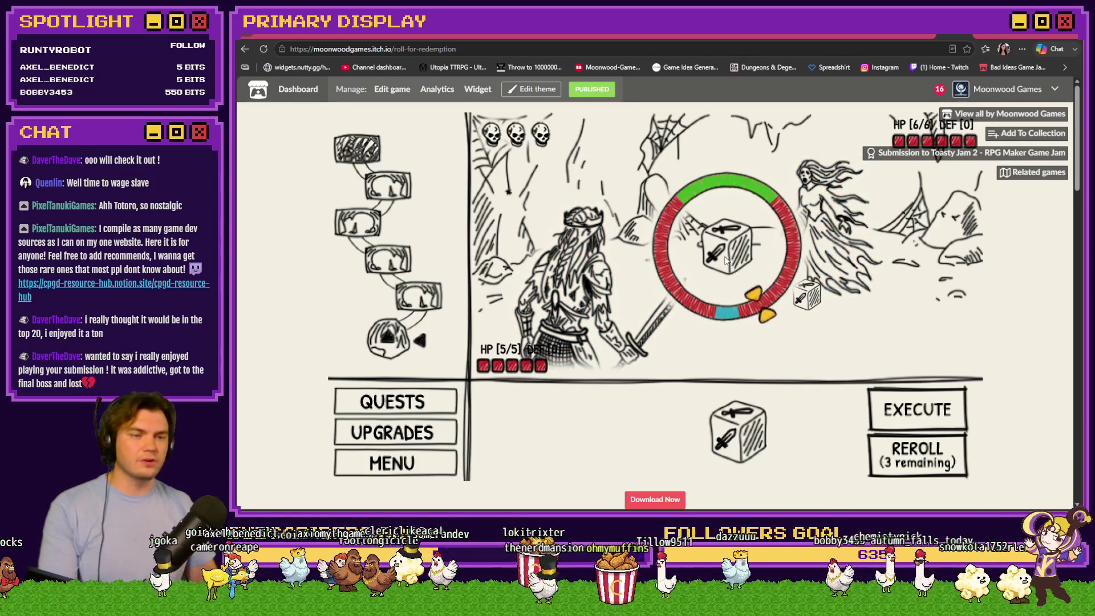
left_click(730, 269)
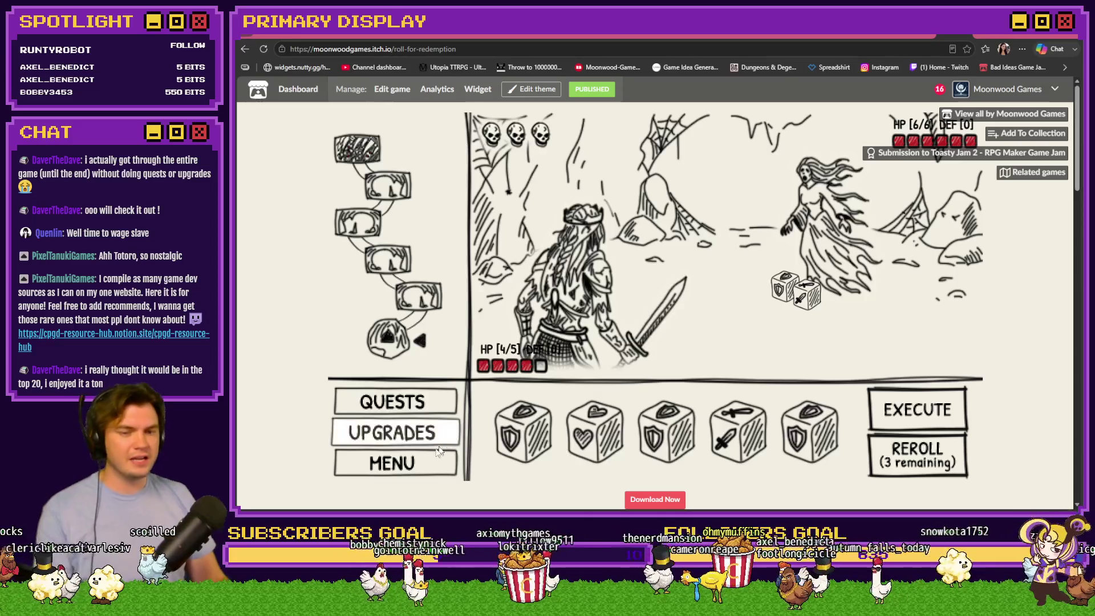
left_click(421, 466)
Quit to the game's Main Menu and reload the itch.io page with F5.
left_click(641, 341)
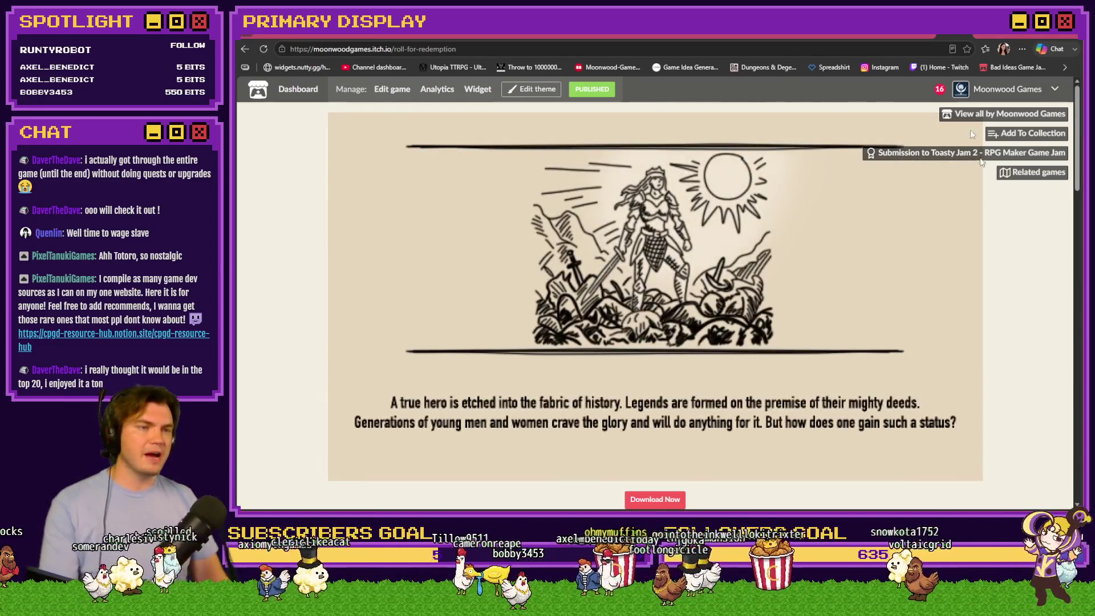
key("F5")
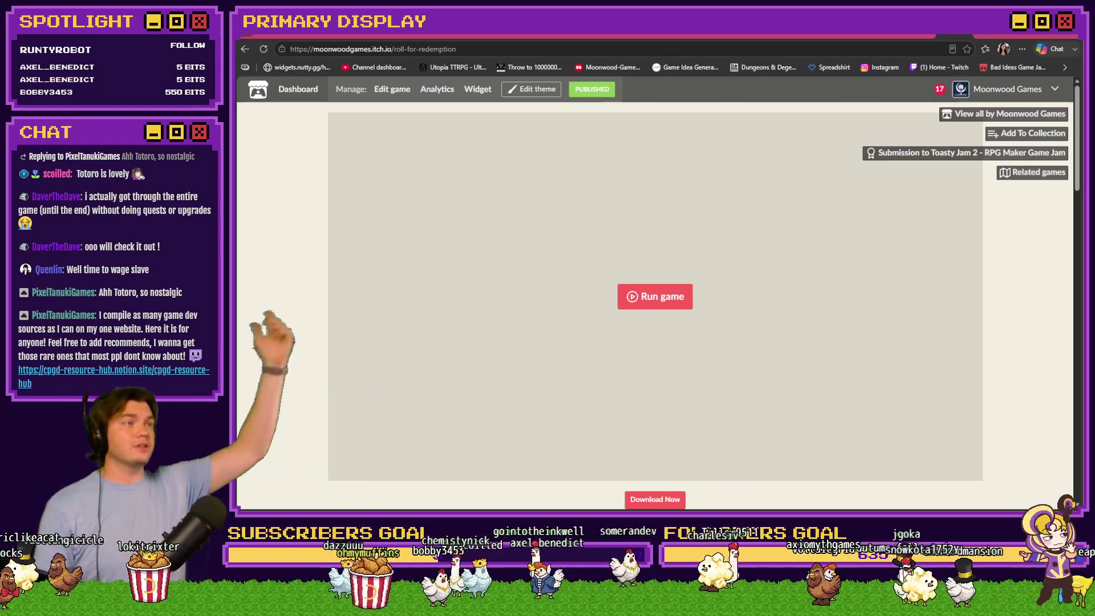
Scroll through the Roll for Redemption description back up to the Run game embed.
scroll(404, 178, "down", 6)
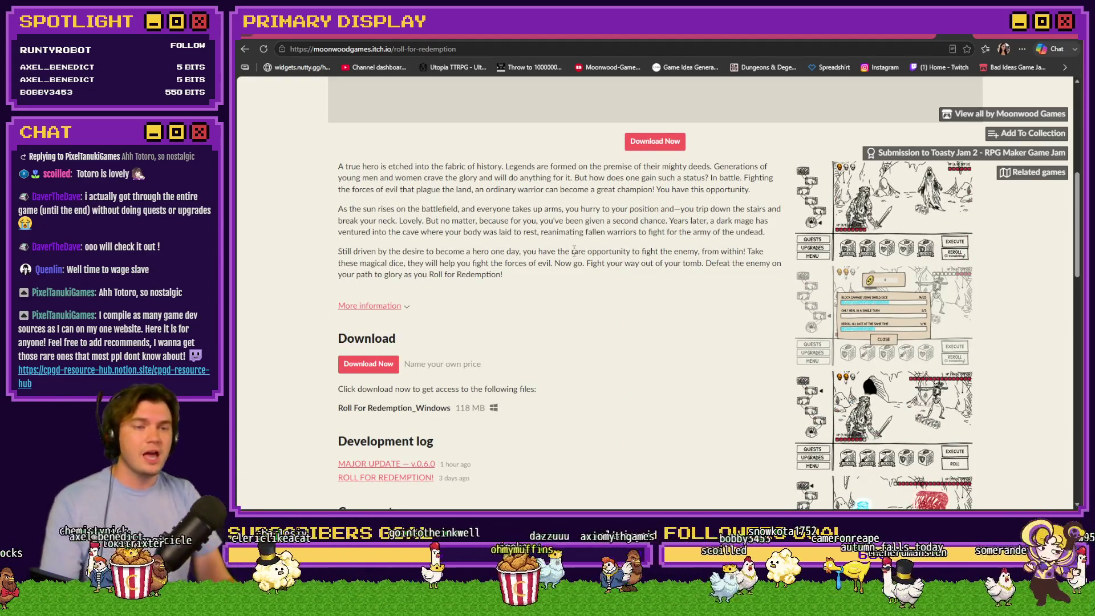
scroll(574, 248, "up", 2)
scroll(580, 349, "up", 1)
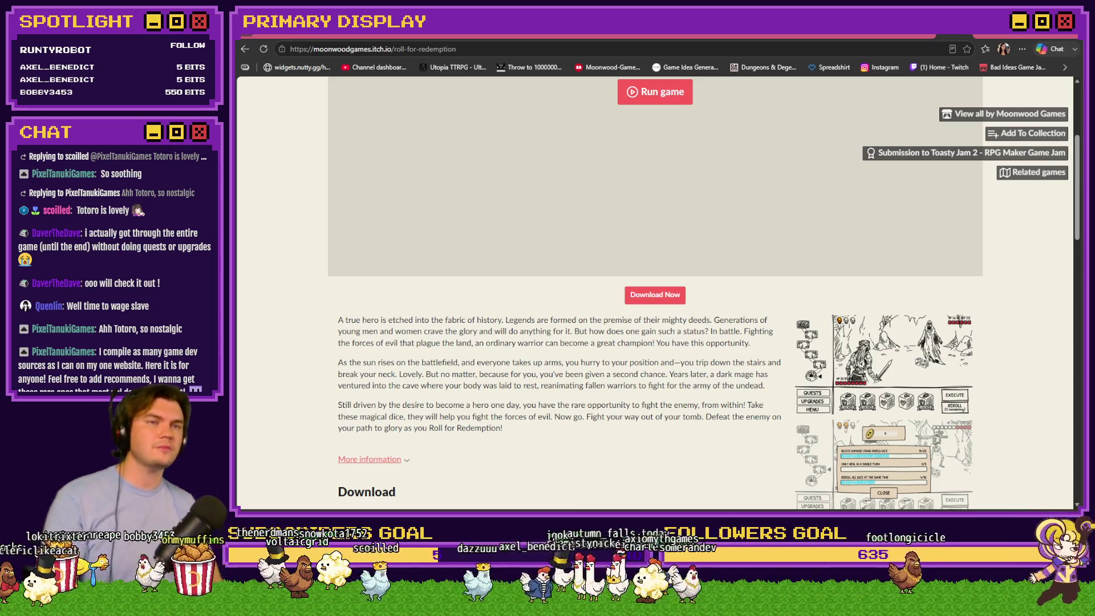
scroll(568, 350, "up", 1)
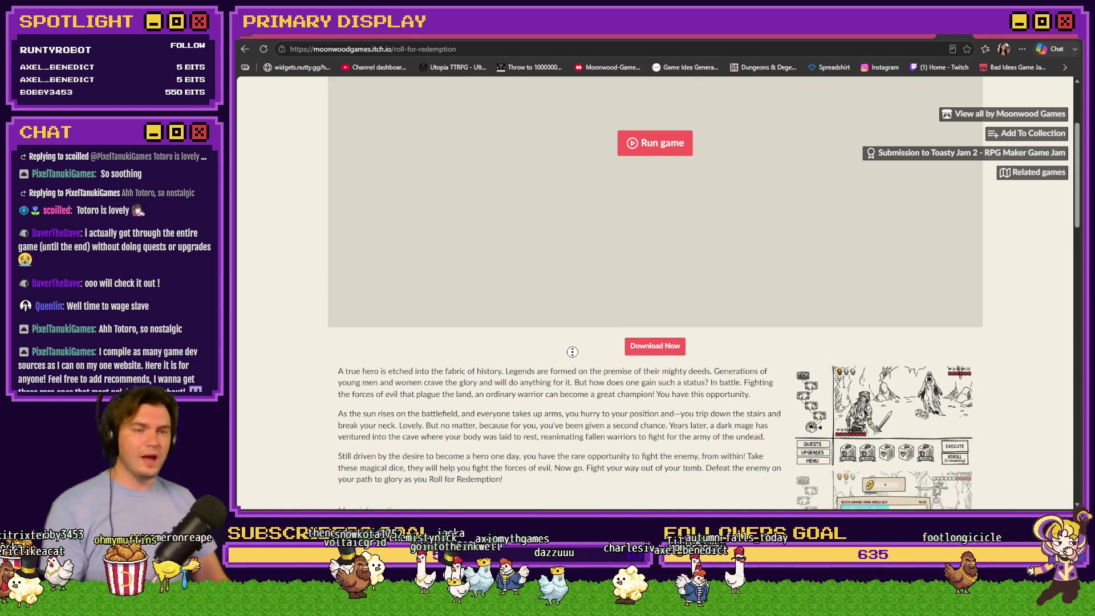
scroll(287, 350, "up", 3)
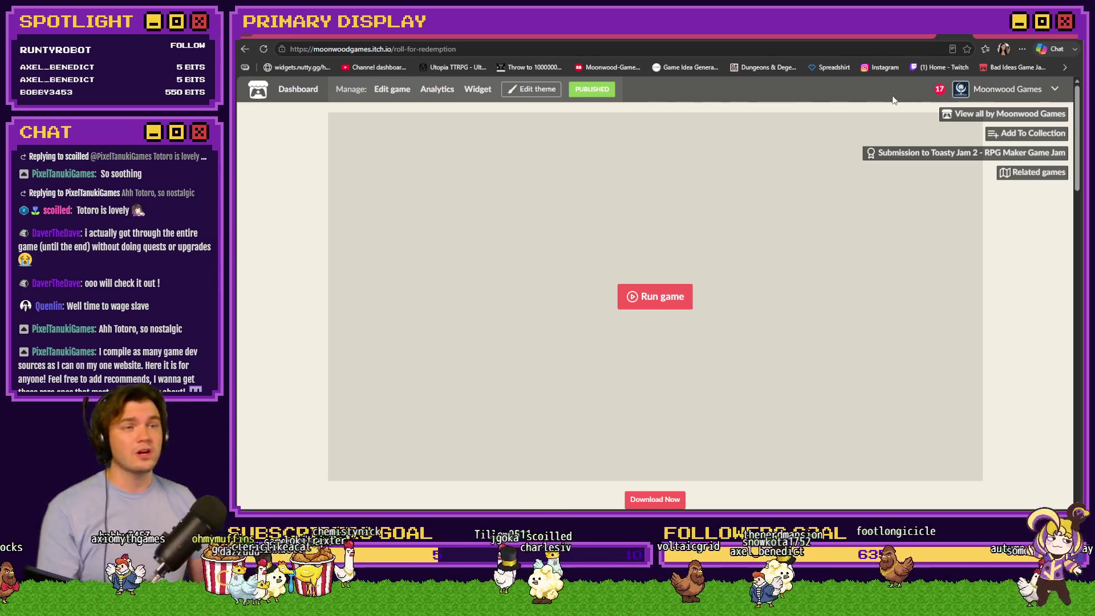
Switch to the Tomb of Vercilias Trello board and drag the PNGTuber Plus window to the right.
left_click(457, 37)
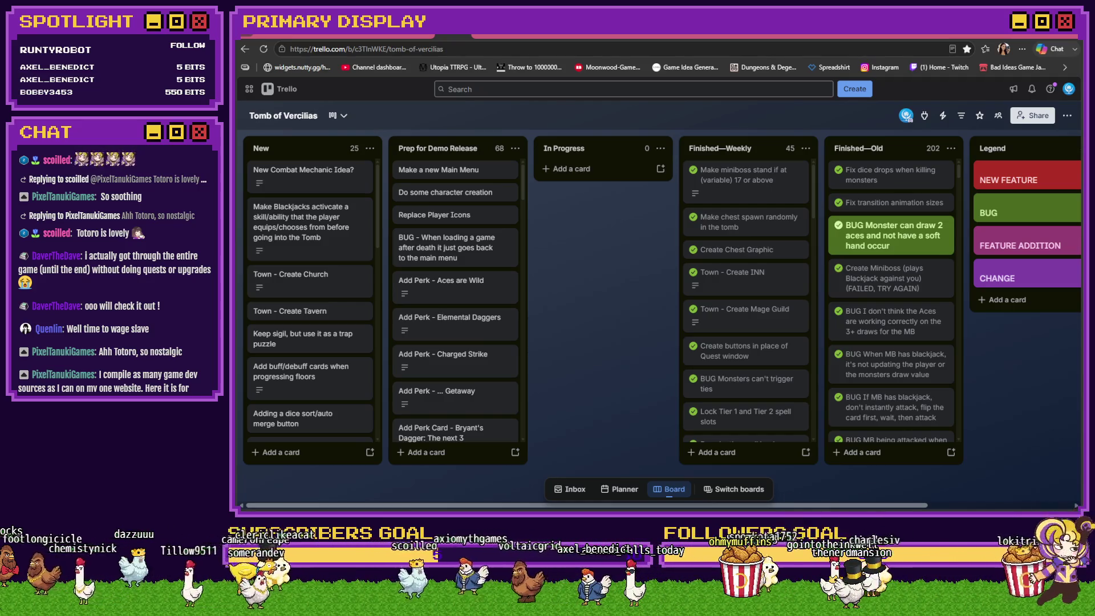
mouse_move(1015, 146)
left_mouse_down()
mouse_move(1042, 156)
mouse_move(889, 110)
mouse_move(1015, 147)
left_mouse_up()
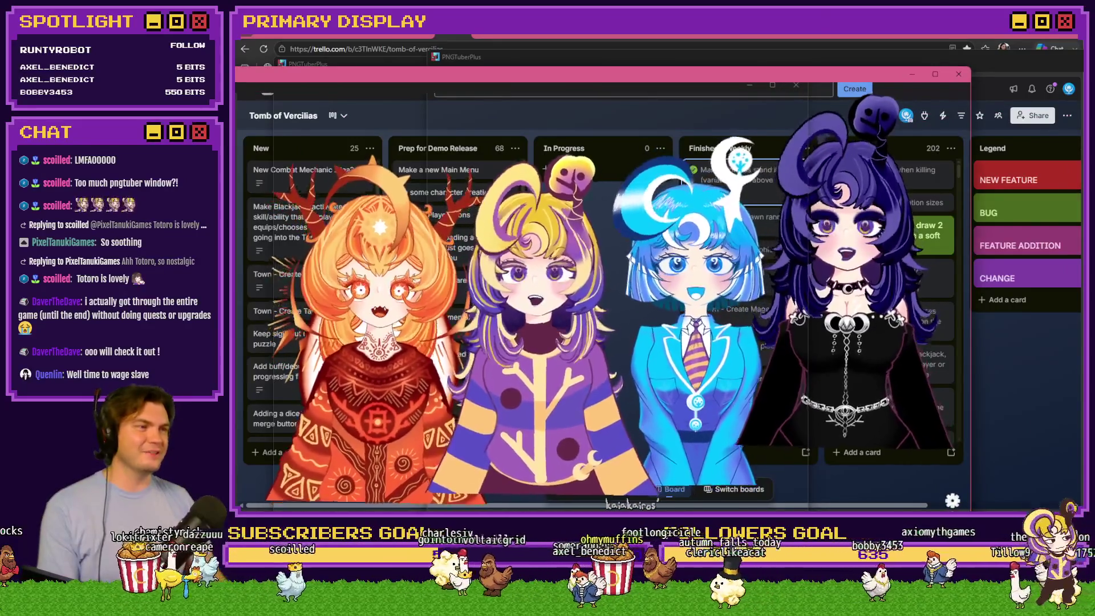
left_click_drag(492, 72, 805, 67)
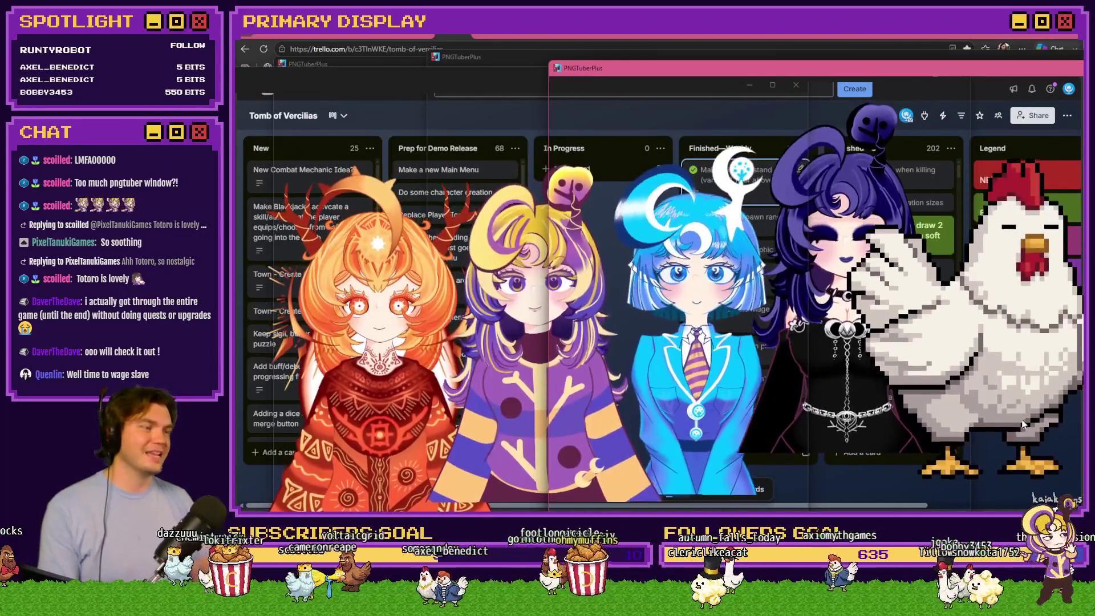